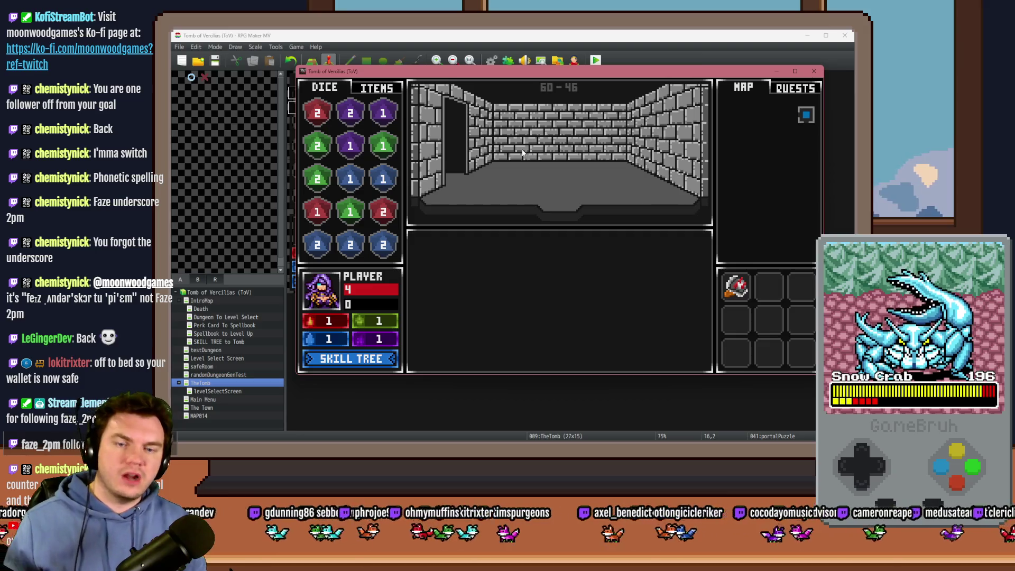
# - Turn on switch 0164 PORTALPUZZLE in the F9 debug list, then close the playtest window
pyautogui.press('F9')
pyautogui.click(366, 300)
pyautogui.press('Down')
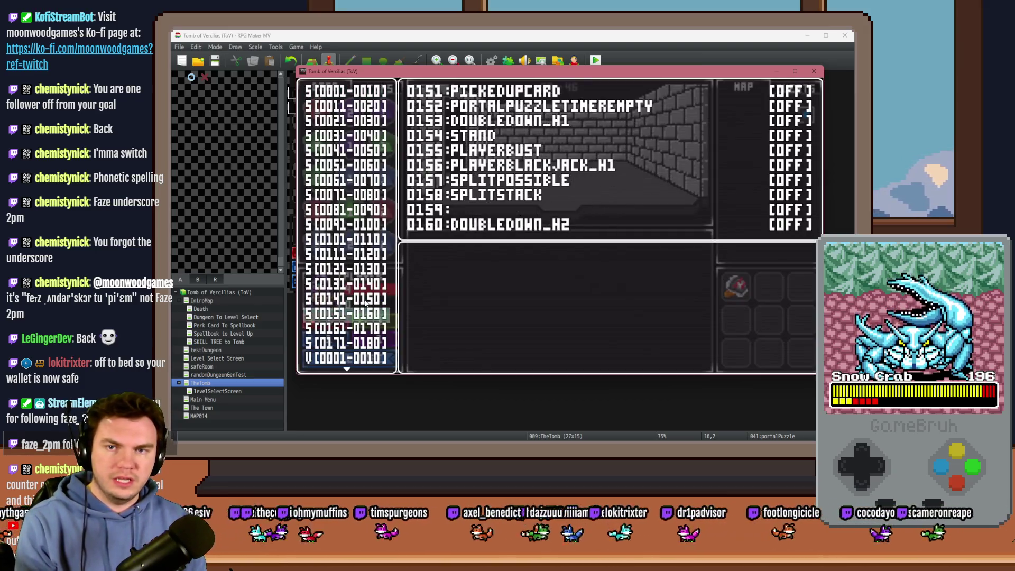
pyautogui.press('Down')
pyautogui.press('Return')
pyautogui.press('Down')
pyautogui.press('Down')
pyautogui.press('Down')
pyautogui.press('Return')
pyautogui.press('Escape')
pyautogui.press('Escape')
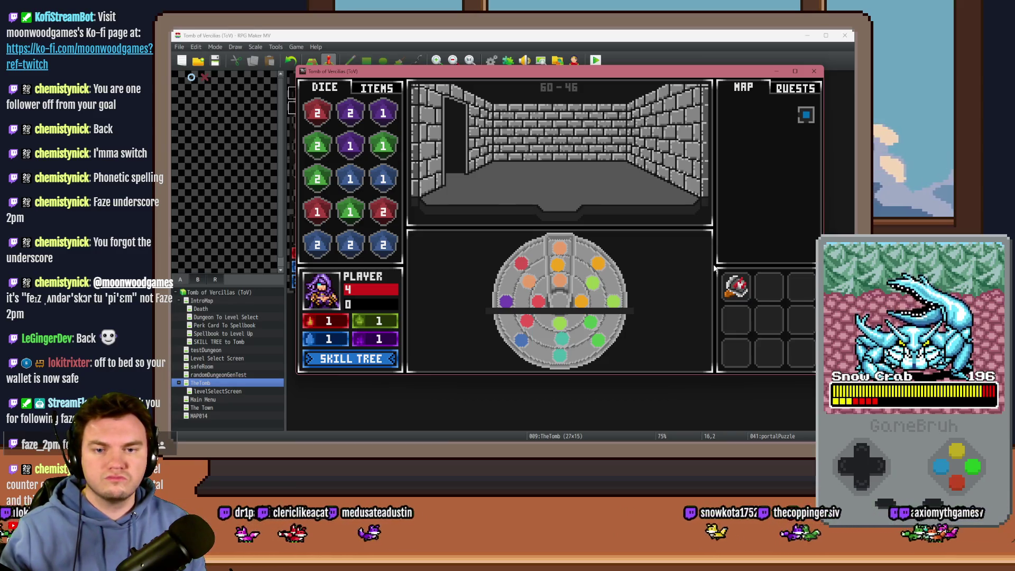
pyautogui.click(814, 71)
pyautogui.hotkey('alt', 'Tab')
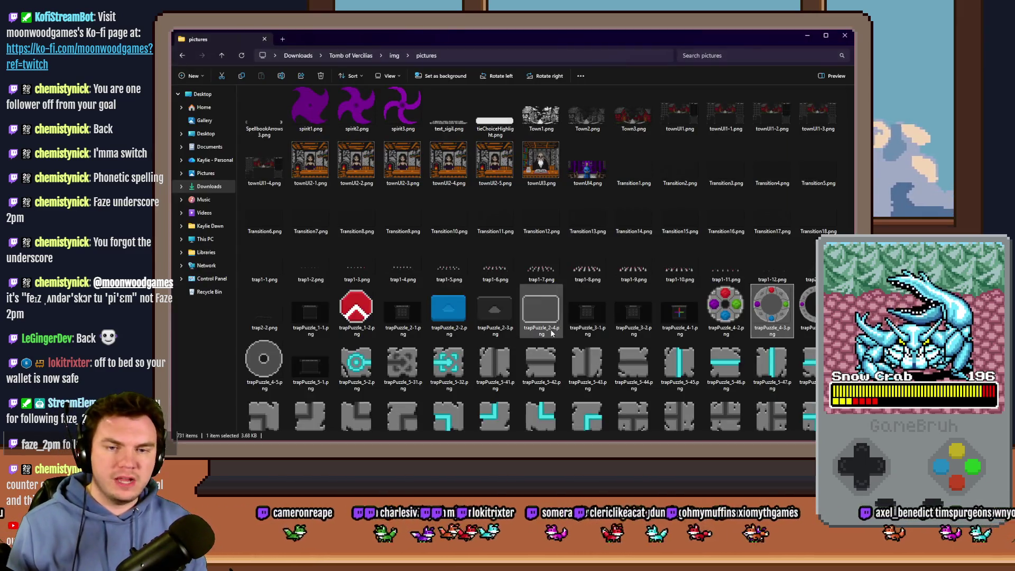
pyautogui.moveTo(721, 314)
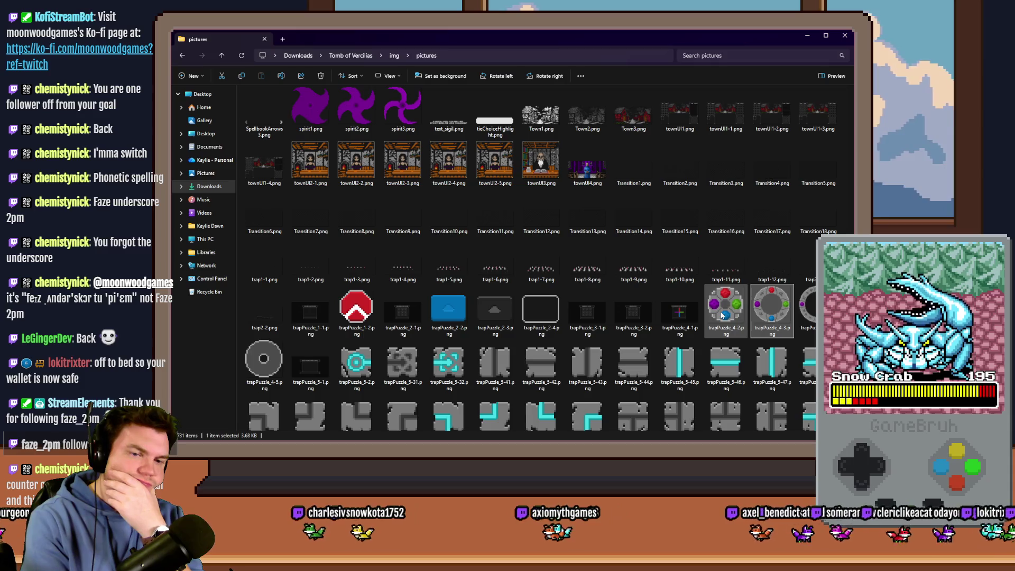
pyautogui.hotkey('alt', 'Tab')
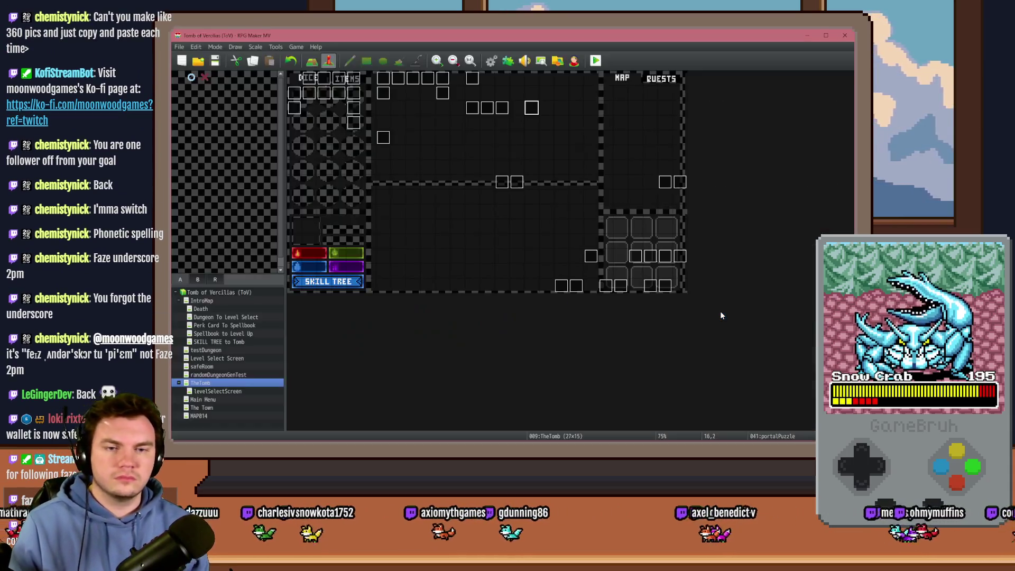
# - Start a playtest, pick a perk card, then set switch 0164 PORTALPUZZLE on and 0165 off
pyautogui.click(595, 60)
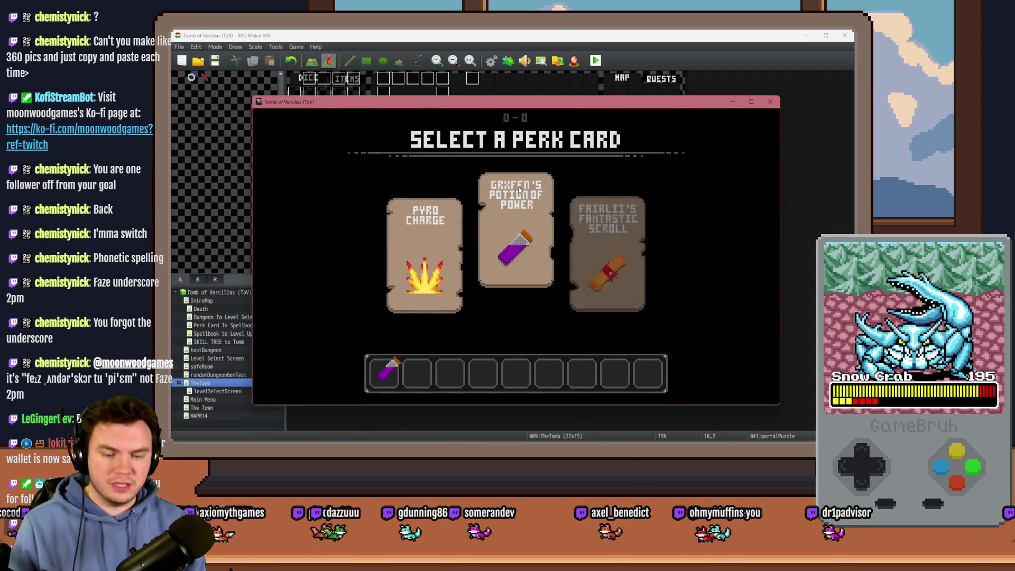
pyautogui.click(518, 190)
pyautogui.press('F9')
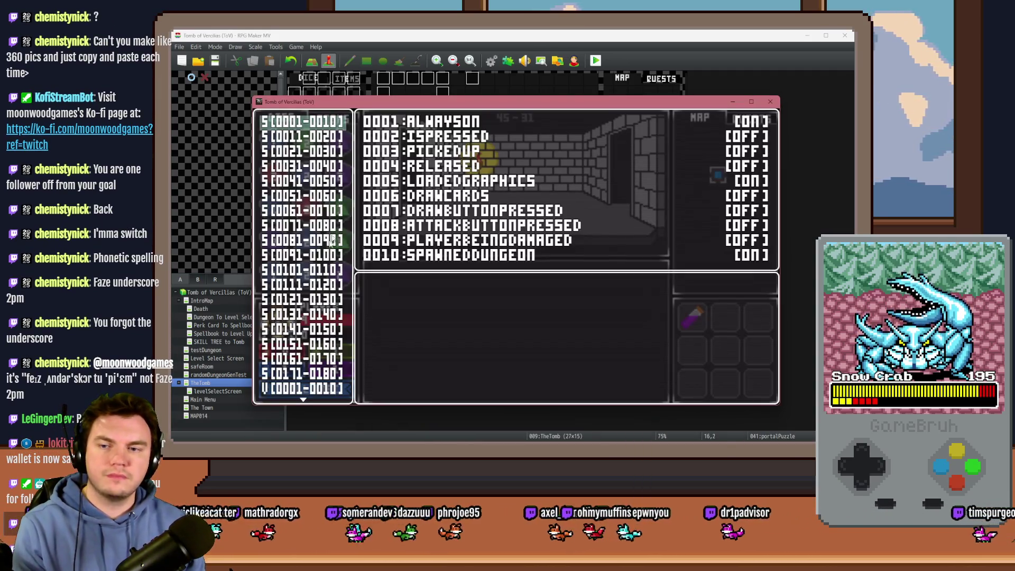
pyautogui.click(326, 373)
pyautogui.press('Up')
pyautogui.press('Return')
pyautogui.press('Down')
pyautogui.press('Down')
pyautogui.press('Down')
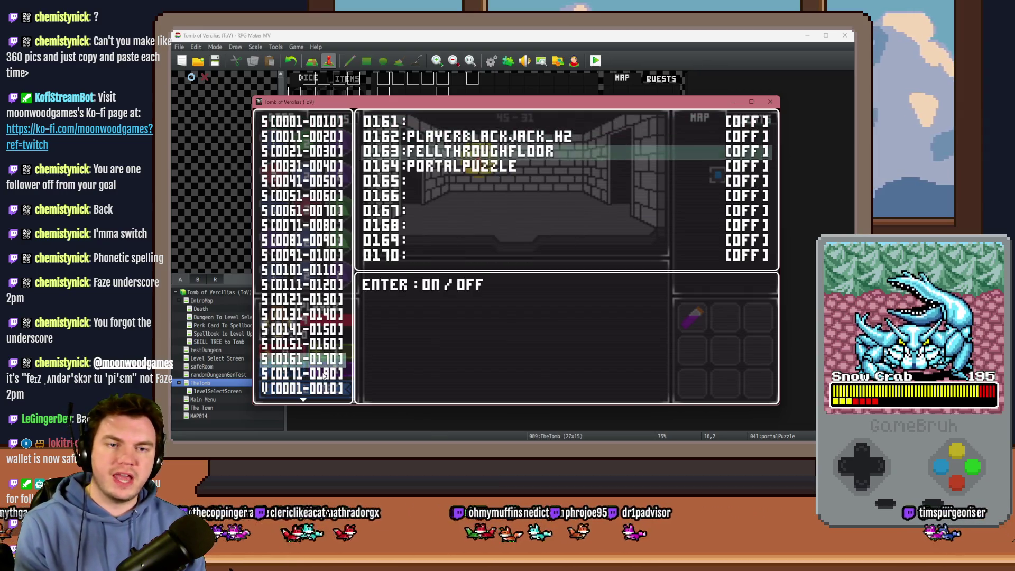
pyautogui.press('Return')
pyautogui.press('Up')
pyautogui.press('Return')
pyautogui.press('Escape')
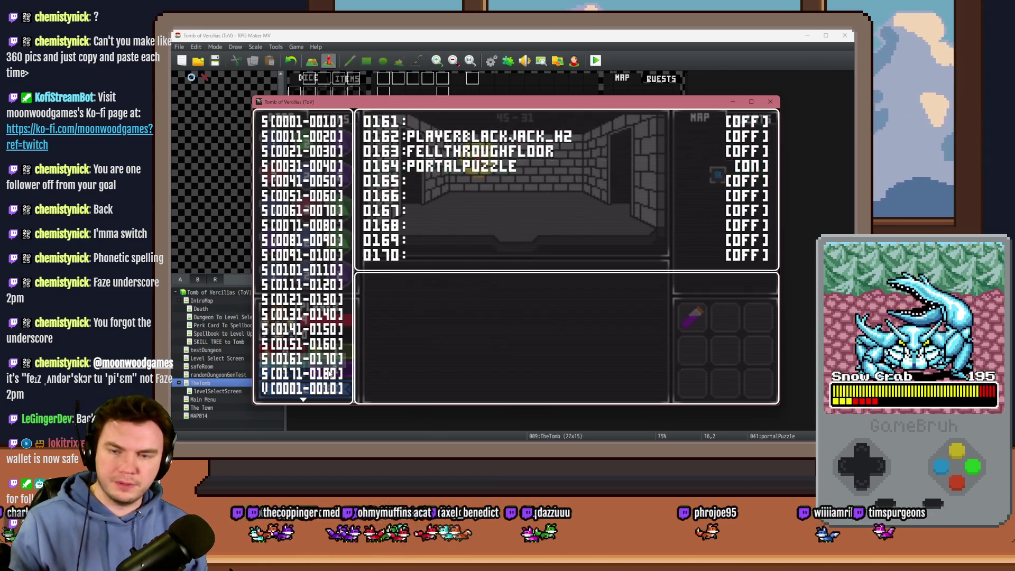
pyautogui.press('Escape')
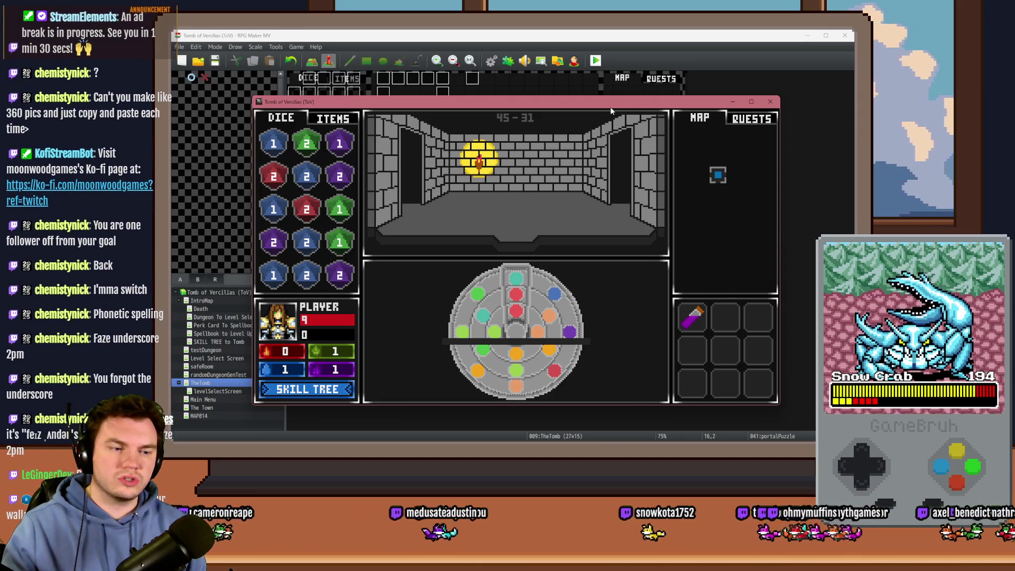
# - Close the playtest, return to Photoshop and cancel the pending transform on the Target layer
pyautogui.click(770, 102)
pyautogui.hotkey('alt', 'Tab')
pyautogui.hotkey('alt', 'Tab')
pyautogui.press('Escape')
pyautogui.hotkey('ctrl', 'z')
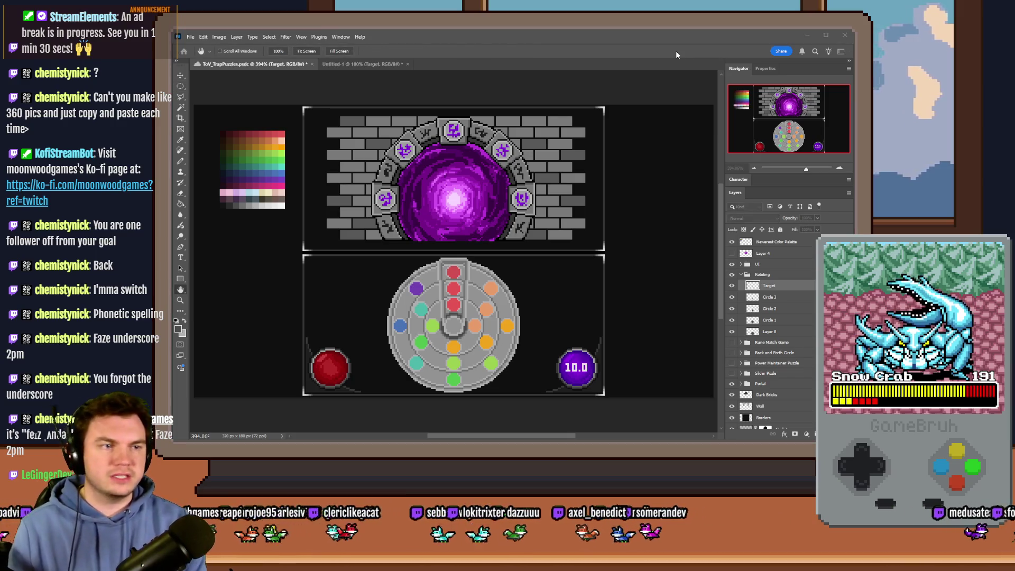
pyautogui.press('space')
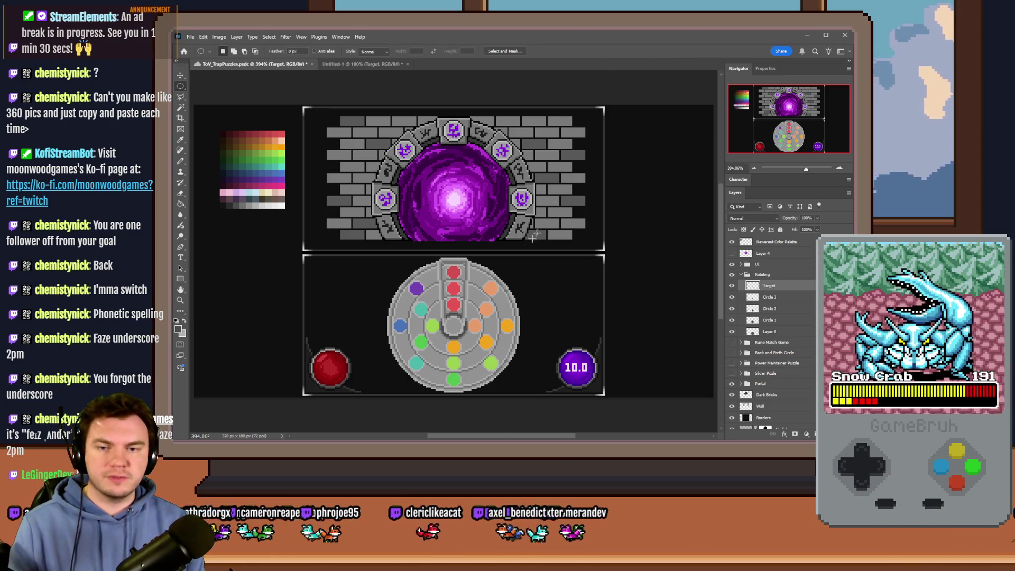
# - Hide the Target, Circle 3 and Circle 2 layers
pyautogui.scroll(5, 450, 366)
pyautogui.click(733, 285)
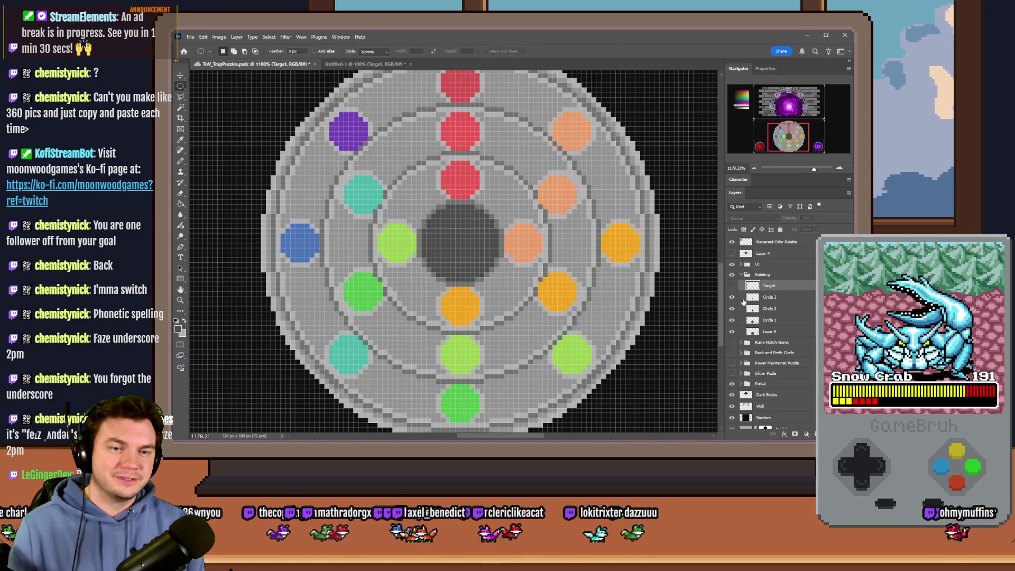
pyautogui.click(732, 297)
pyautogui.click(733, 308)
# - Switch to the Pencil with a 1 px Hard Round brush
pyautogui.click(181, 163)
pyautogui.scroll(2, 431, 219)
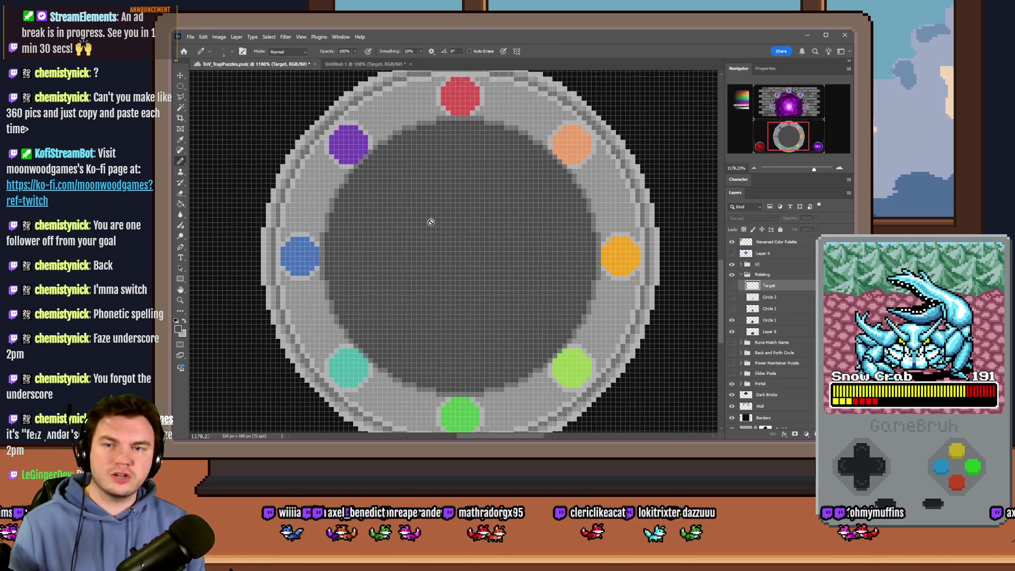
pyautogui.scroll(2, 429, 219)
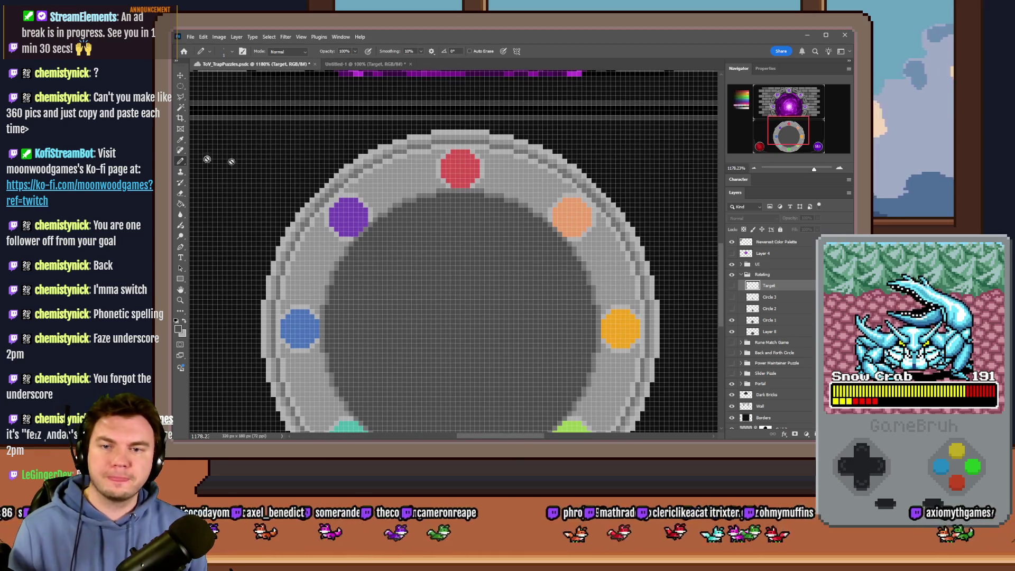
pyautogui.scroll(3, 475, 162)
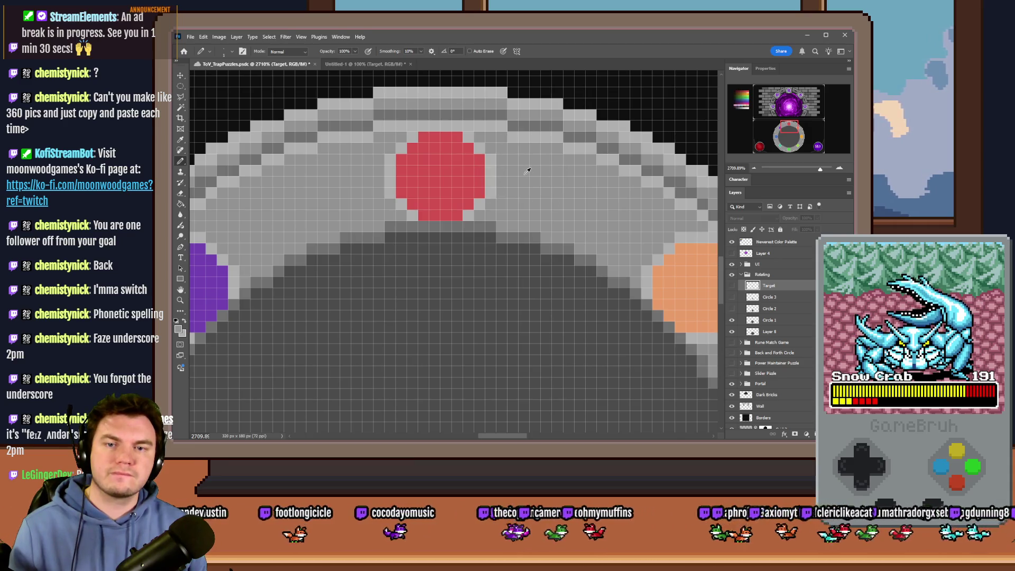
pyautogui.scroll(-2, 527, 170)
pyautogui.rightClick(486, 184)
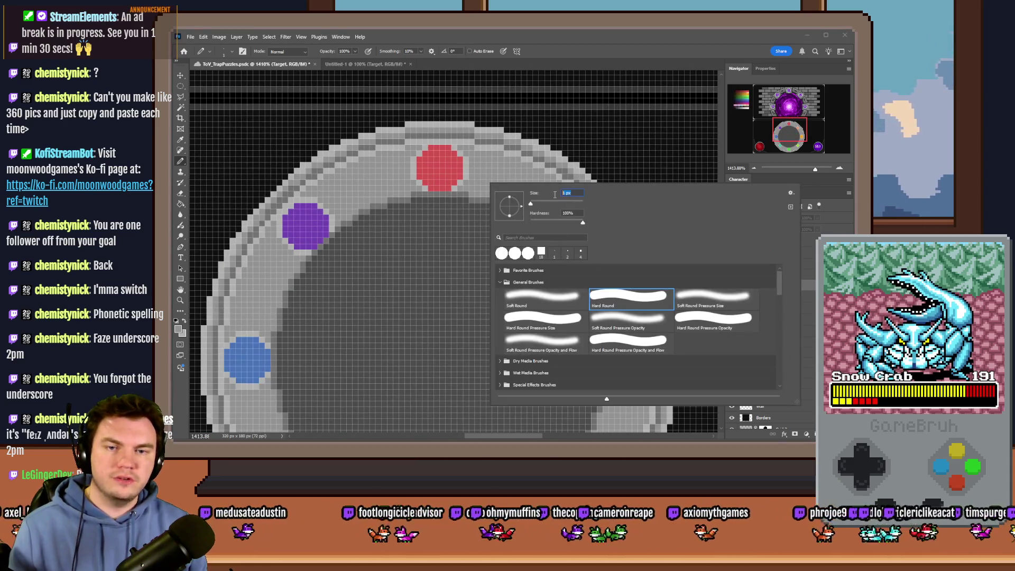
pyautogui.click(437, 241)
# - Make Circle 1 the active layer and select the purple dot's pixels
pyautogui.scroll(2, 286, 231)
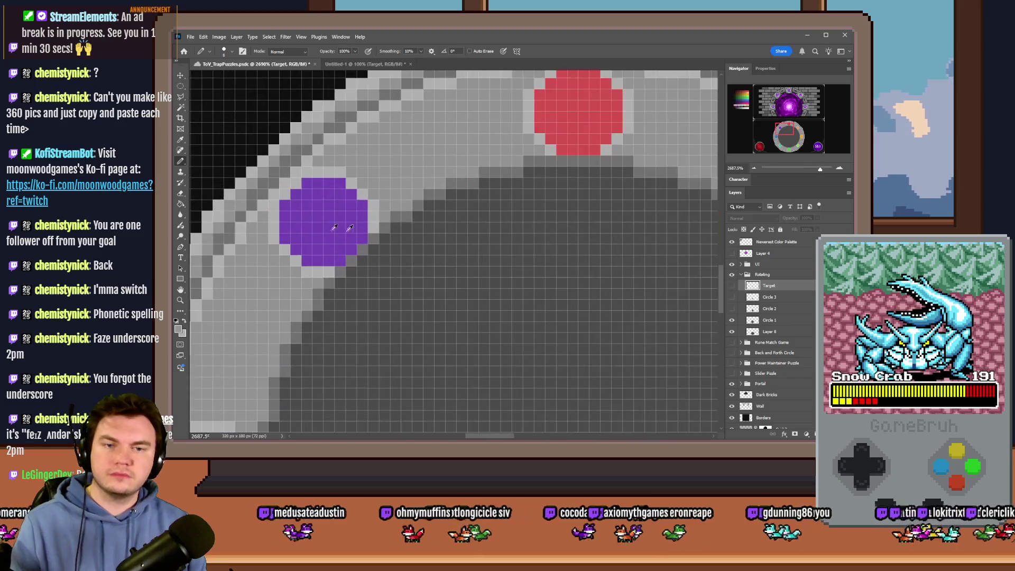
pyautogui.click(769, 319)
pyautogui.keyDown('ctrl'); pyautogui.click(753, 320); pyautogui.keyUp('ctrl')
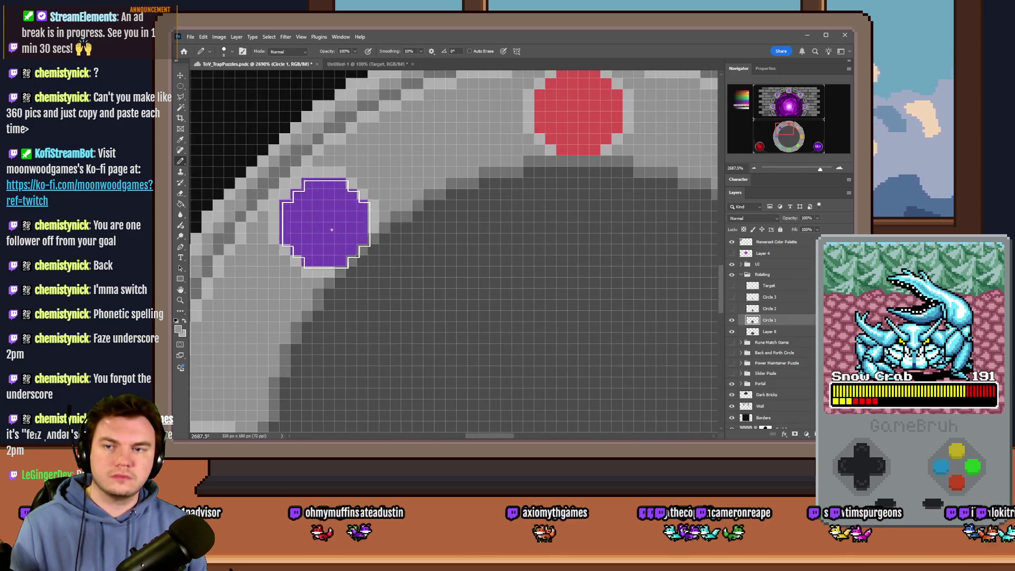
# - Delete the selected purple dot and paint over the teal dot in ring grey
pyautogui.press('Delete')
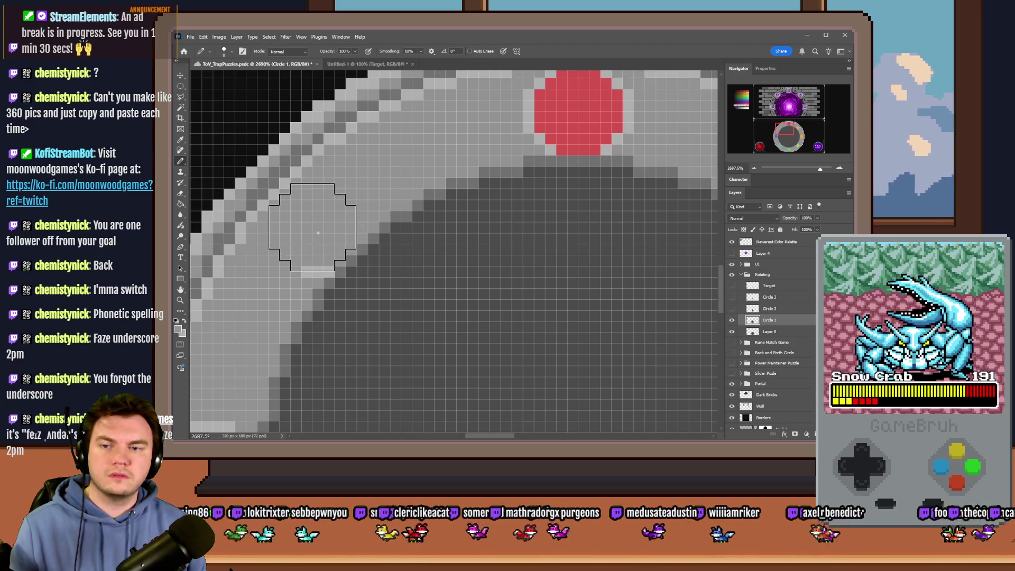
pyautogui.scroll(-4, 441, 162)
pyautogui.scroll(-3, 440, 162)
pyautogui.scroll(6, 406, 285)
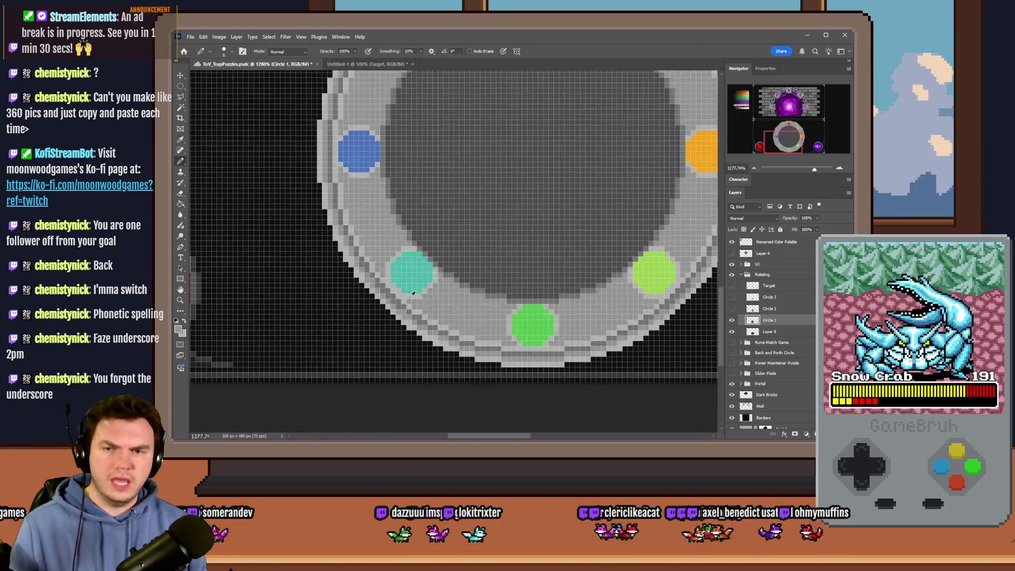
pyautogui.moveTo(408, 237)
pyautogui.mouseDown()
pyautogui.moveTo(422, 249)
pyautogui.moveTo(424, 240)
pyautogui.moveTo(431, 258)
pyautogui.mouseUp()
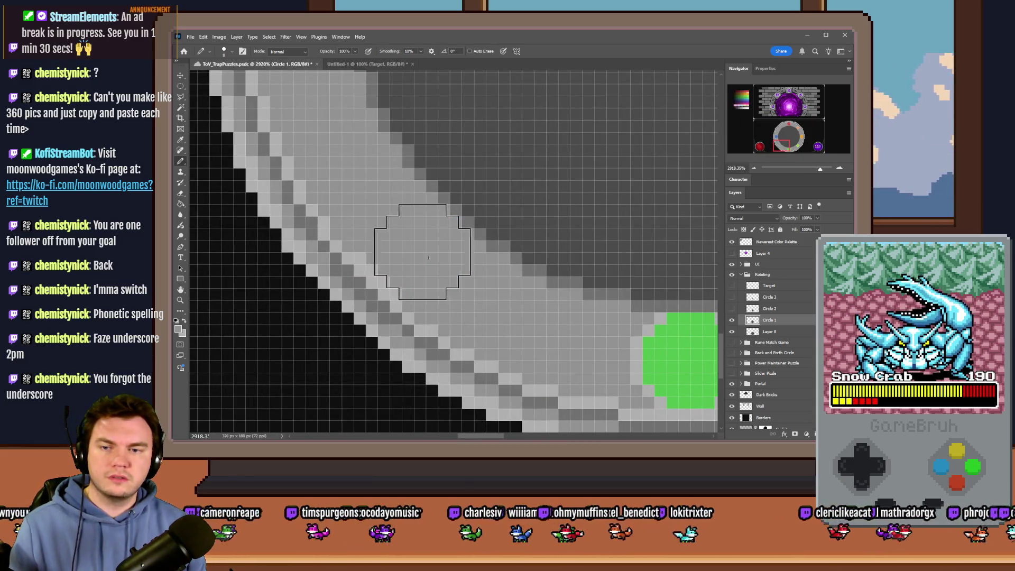
# - Paint over the lime-green and peach dots in grey
pyautogui.moveTo(412, 247)
pyautogui.mouseDown()
pyautogui.moveTo(554, 346)
pyautogui.moveTo(429, 243)
pyautogui.mouseUp()
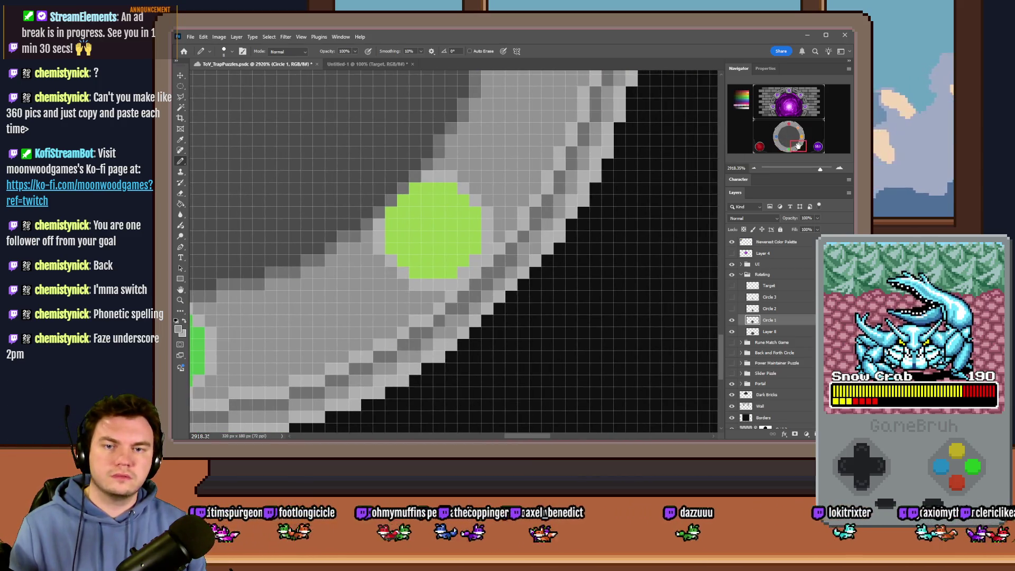
pyautogui.click(442, 230)
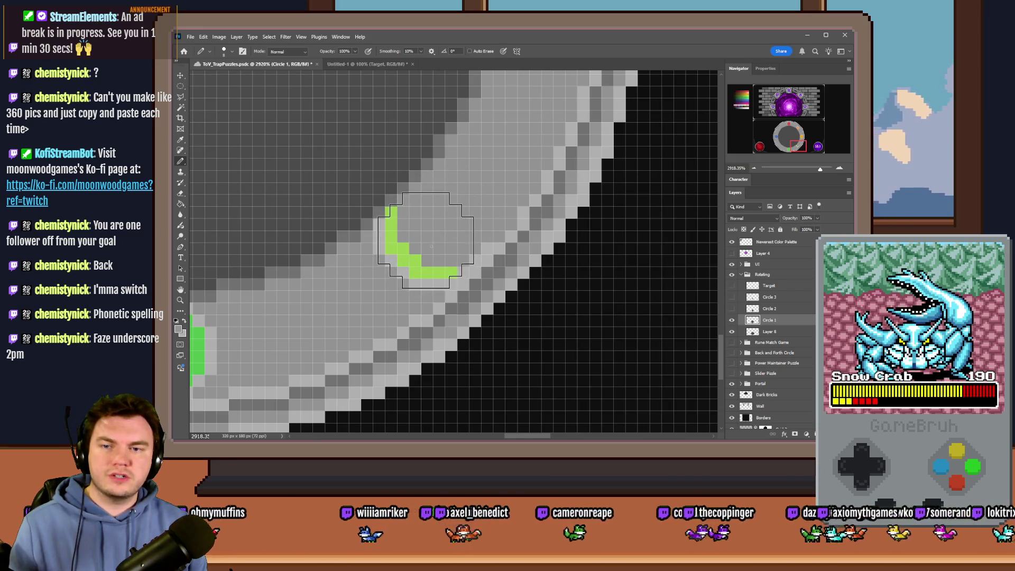
pyautogui.click(426, 251)
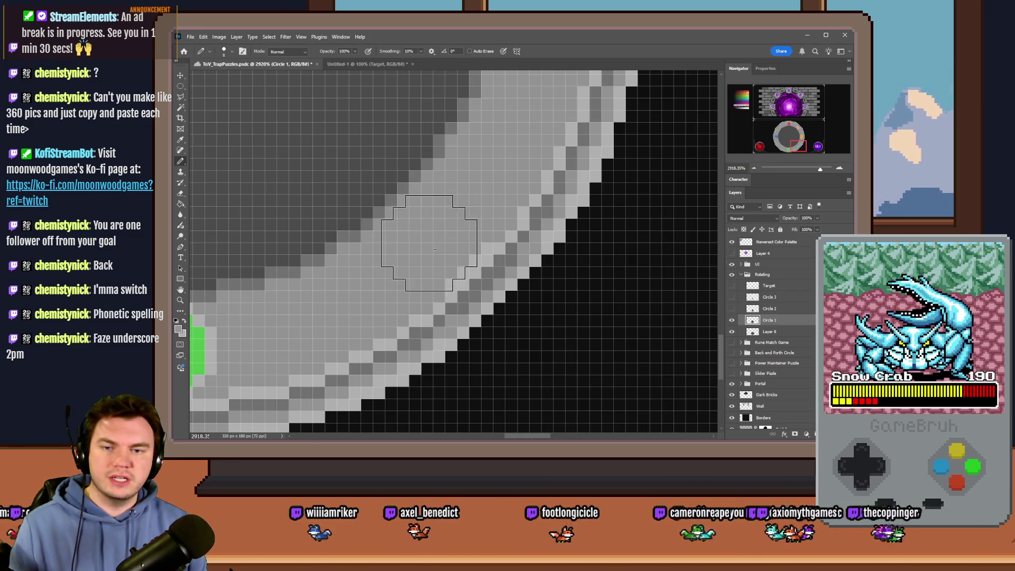
pyautogui.moveTo(799, 146); pyautogui.dragTo(793, 132)
pyautogui.moveTo(449, 214)
pyautogui.mouseDown()
pyautogui.moveTo(467, 226)
pyautogui.moveTo(465, 239)
pyautogui.mouseUp()
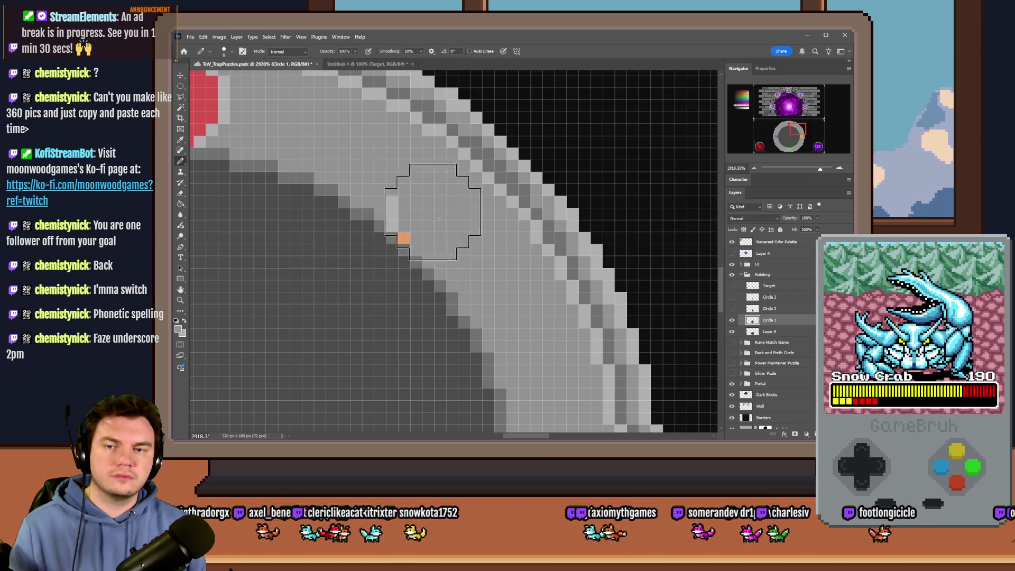
pyautogui.scroll(-5, 466, 235)
pyautogui.scroll(2, 398, 270)
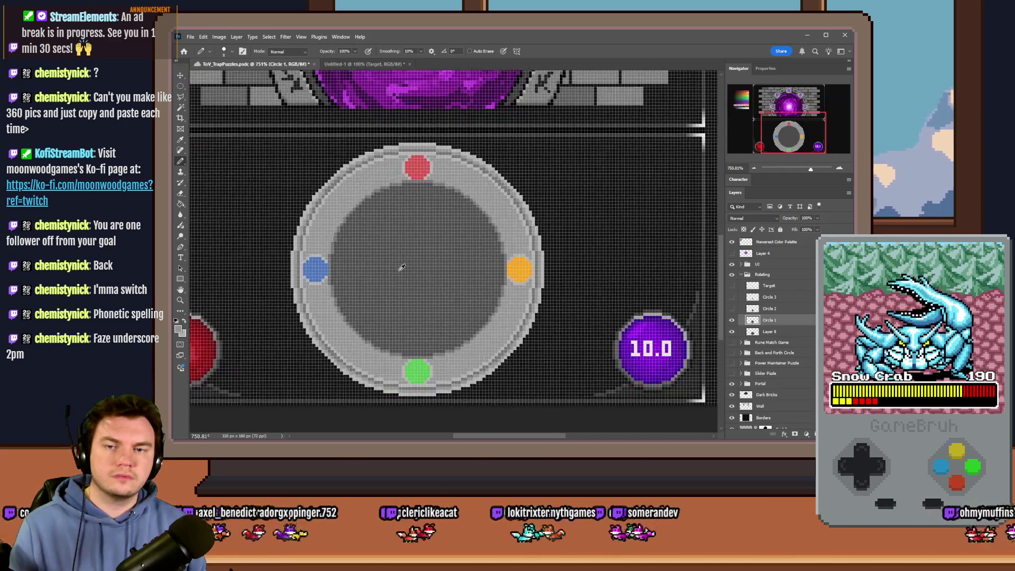
pyautogui.click(732, 308)
pyautogui.click(769, 308)
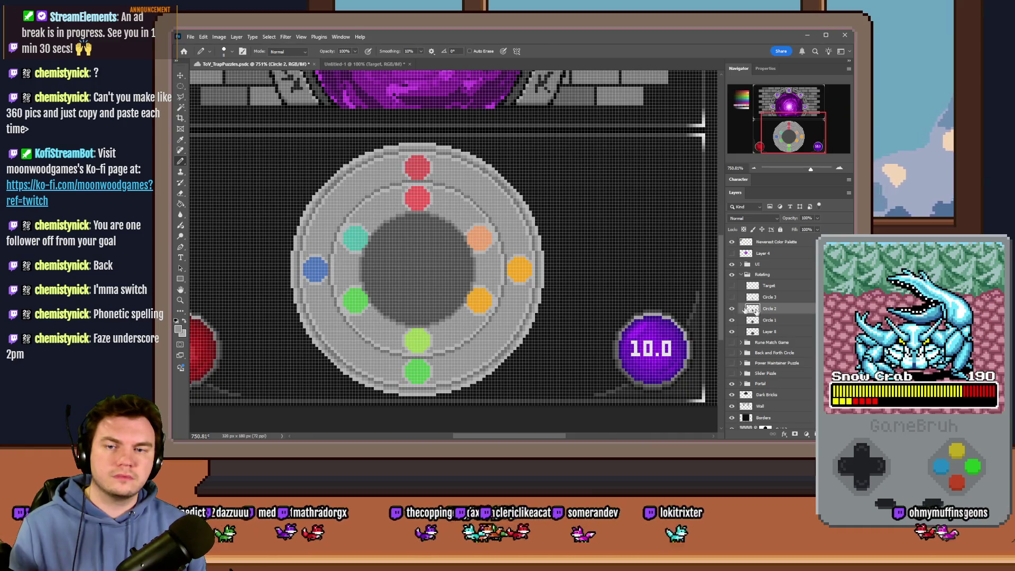
pyautogui.scroll(3, 361, 237)
pyautogui.scroll(3, 319, 219)
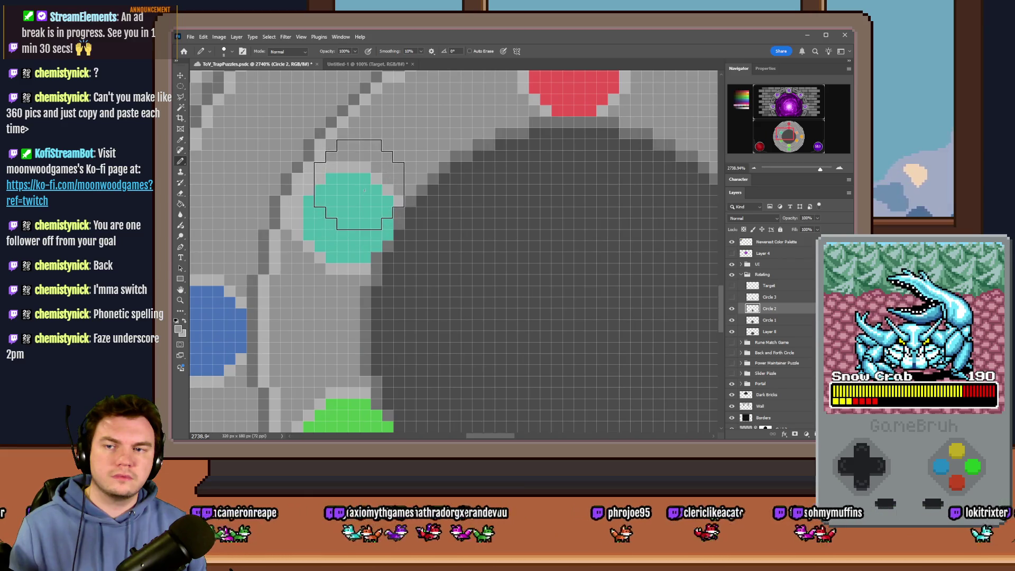
pyautogui.click(360, 193)
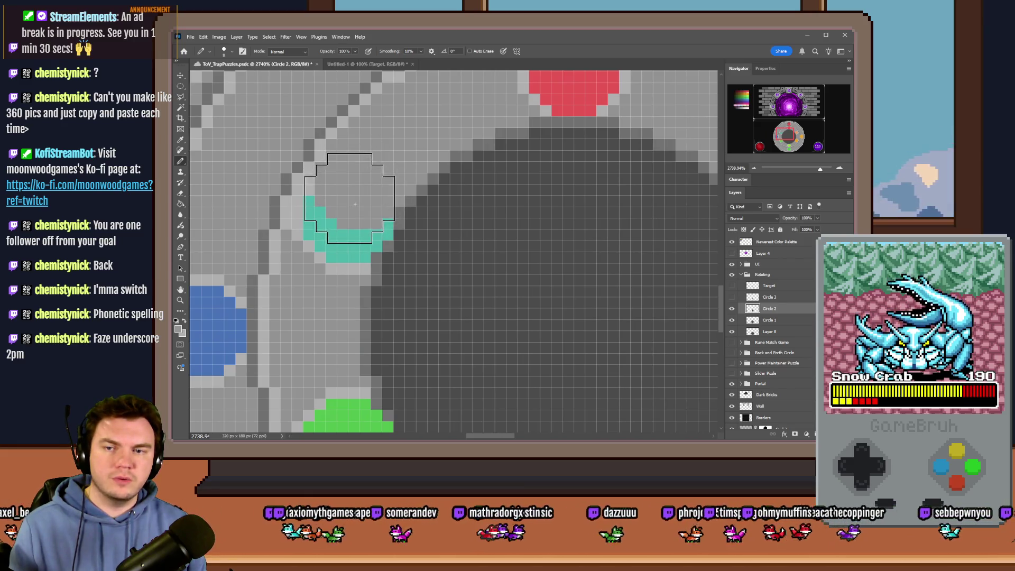
pyautogui.moveTo(354, 217); pyautogui.dragTo(354, 209)
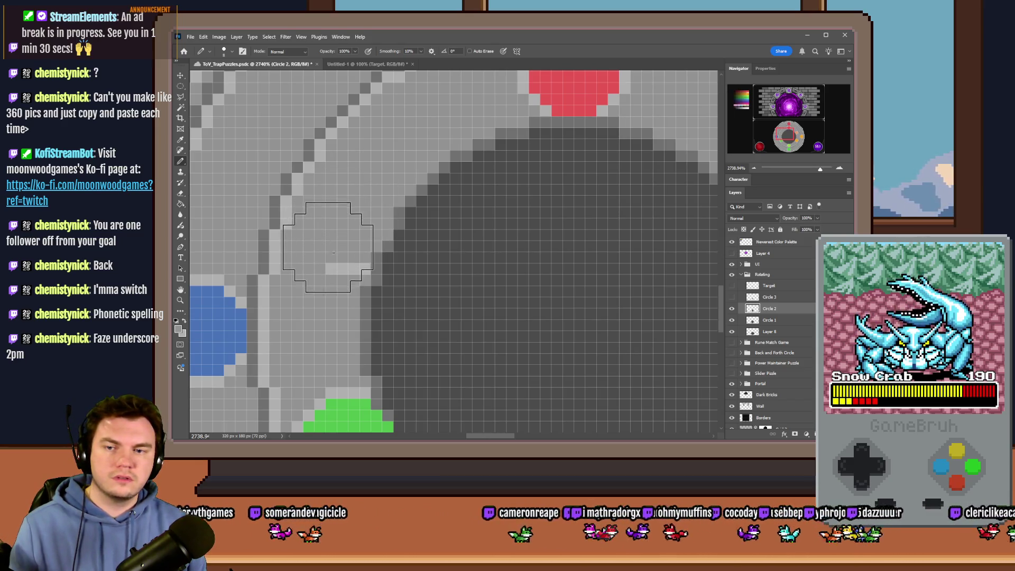
pyautogui.scroll(-3, 379, 205)
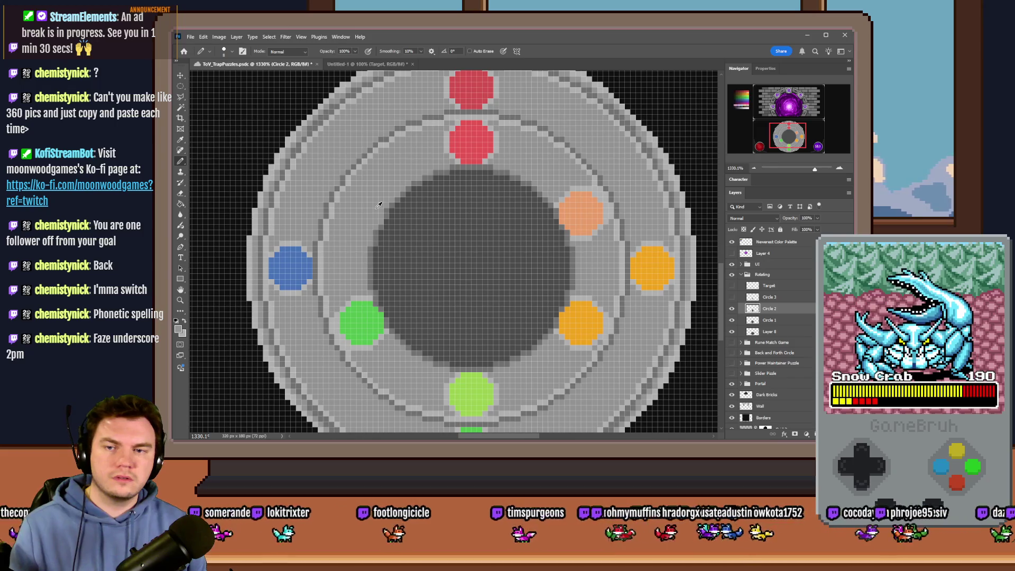
pyautogui.scroll(-2, 379, 205)
pyautogui.scroll(6, 378, 205)
pyautogui.rightClick(378, 212)
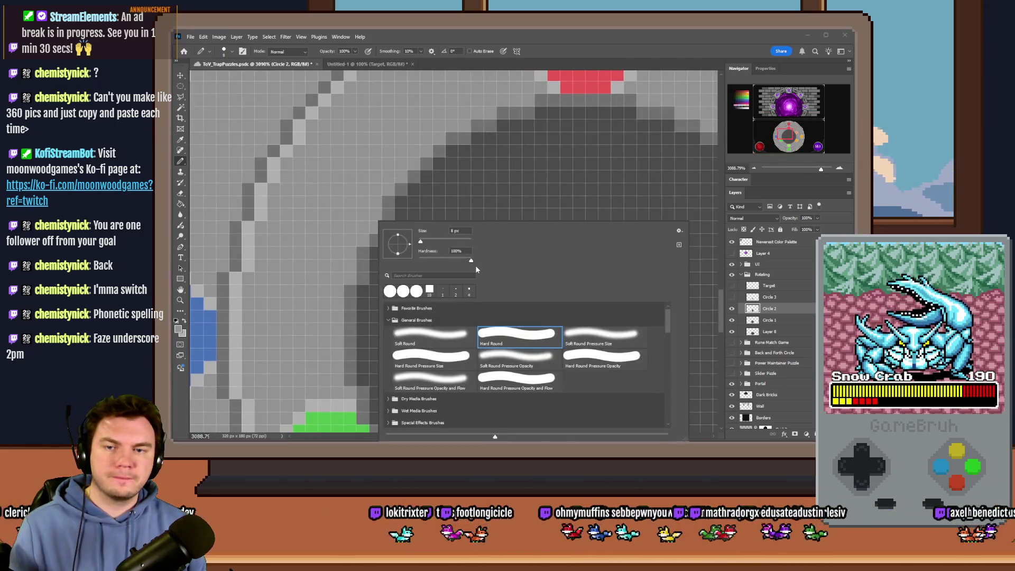
pyautogui.moveTo(423, 231); pyautogui.dragTo(429, 231)
pyautogui.write('1')
pyautogui.press('Return')
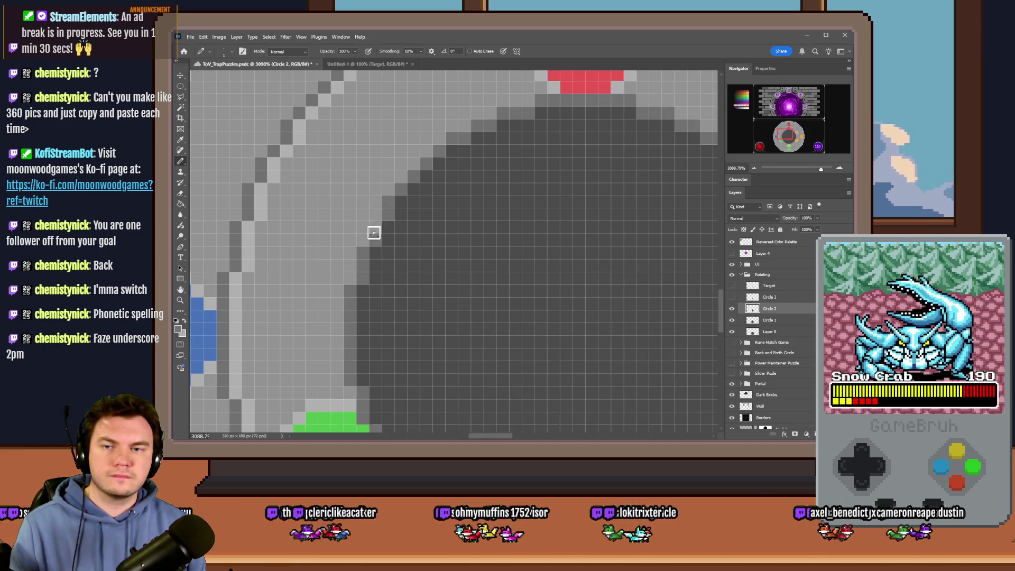
pyautogui.scroll(-5, 374, 232)
pyautogui.scroll(5, 367, 254)
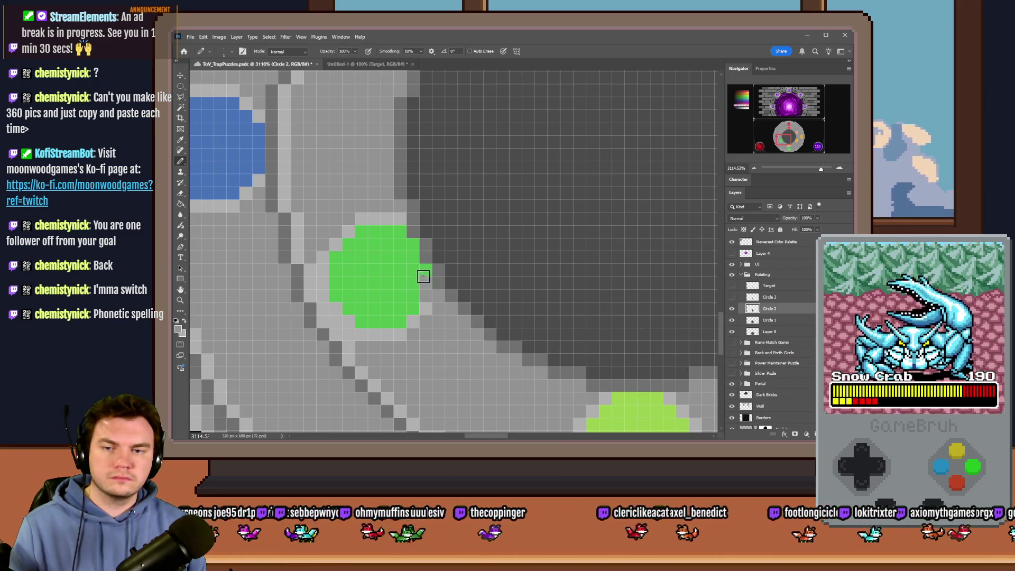
pyautogui.rightClick(423, 272)
pyautogui.write('4')
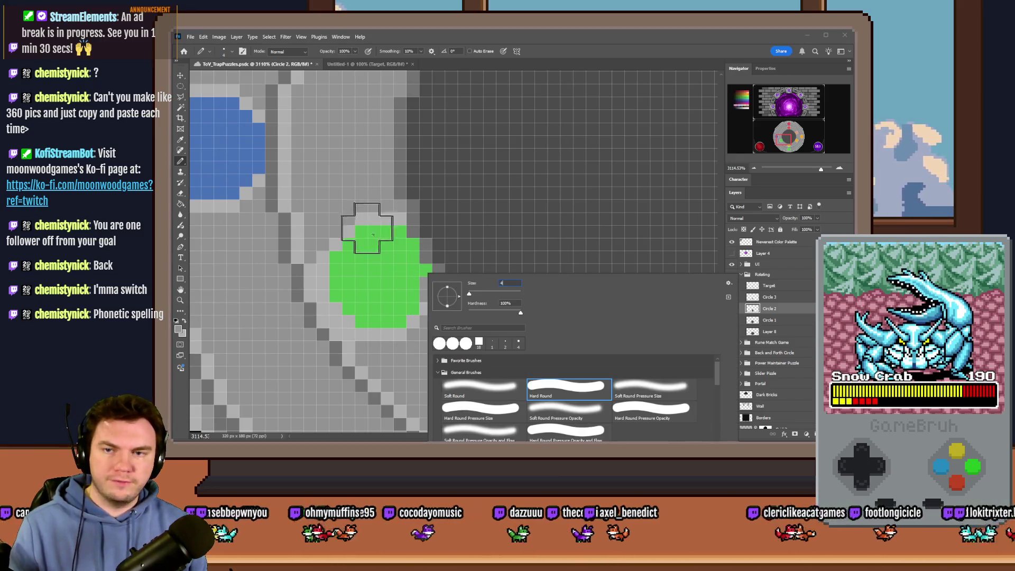
pyautogui.press('Return')
pyautogui.moveTo(374, 238)
pyautogui.mouseDown()
pyautogui.moveTo(408, 281)
pyautogui.moveTo(401, 315)
pyautogui.moveTo(375, 321)
pyautogui.moveTo(343, 291)
pyautogui.moveTo(340, 226)
pyautogui.mouseUp()
pyautogui.scroll(-5, 340, 233)
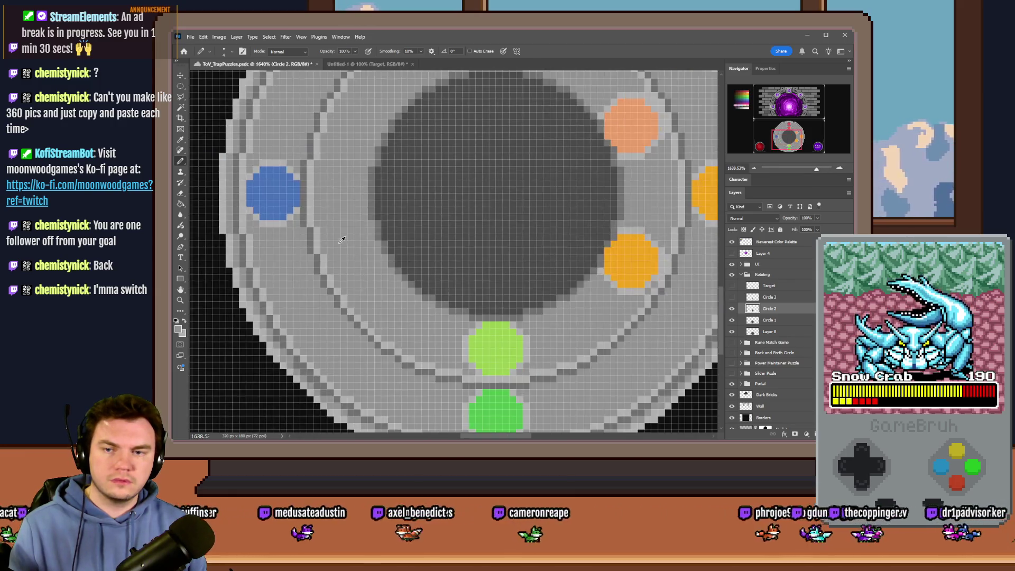
pyautogui.scroll(4, 391, 287)
pyautogui.scroll(-5, 390, 287)
pyautogui.scroll(6, 465, 209)
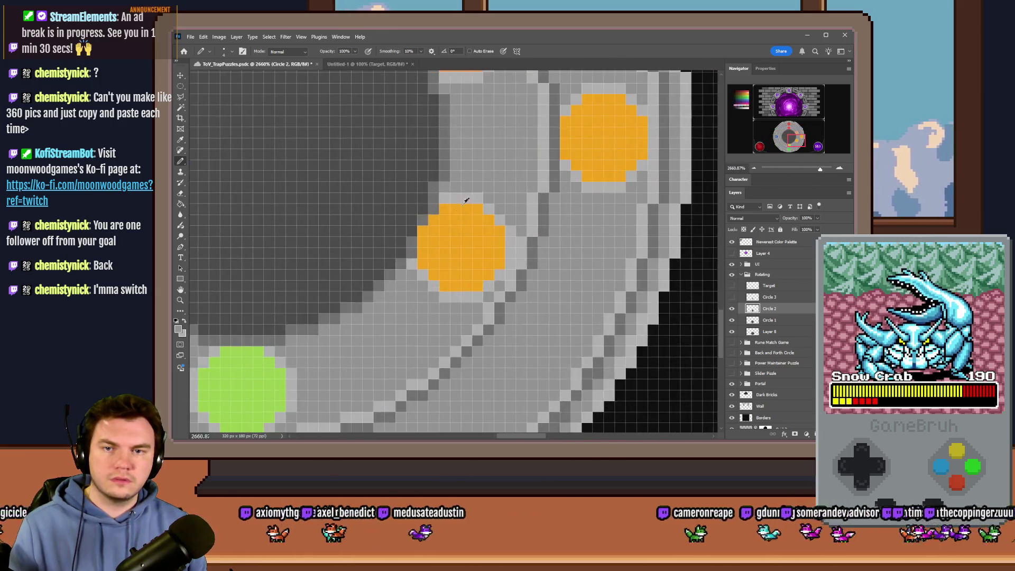
pyautogui.moveTo(464, 206)
pyautogui.mouseDown()
pyautogui.moveTo(433, 240)
pyautogui.moveTo(431, 282)
pyautogui.moveTo(465, 294)
pyautogui.moveTo(495, 267)
pyautogui.moveTo(499, 218)
pyautogui.mouseUp()
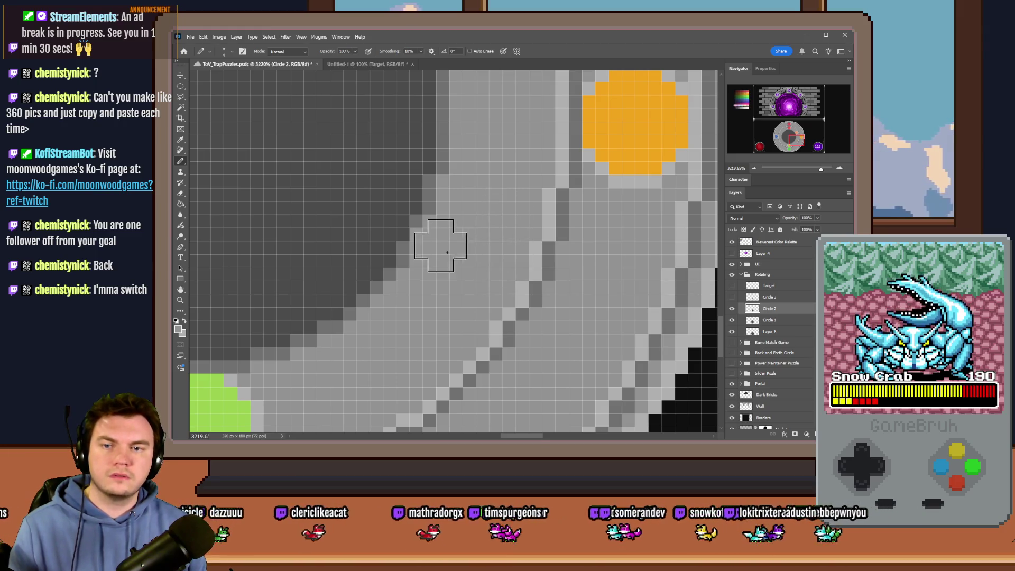
pyautogui.rightClick(468, 266)
pyautogui.press('Escape')
pyautogui.scroll(-3, 450, 249)
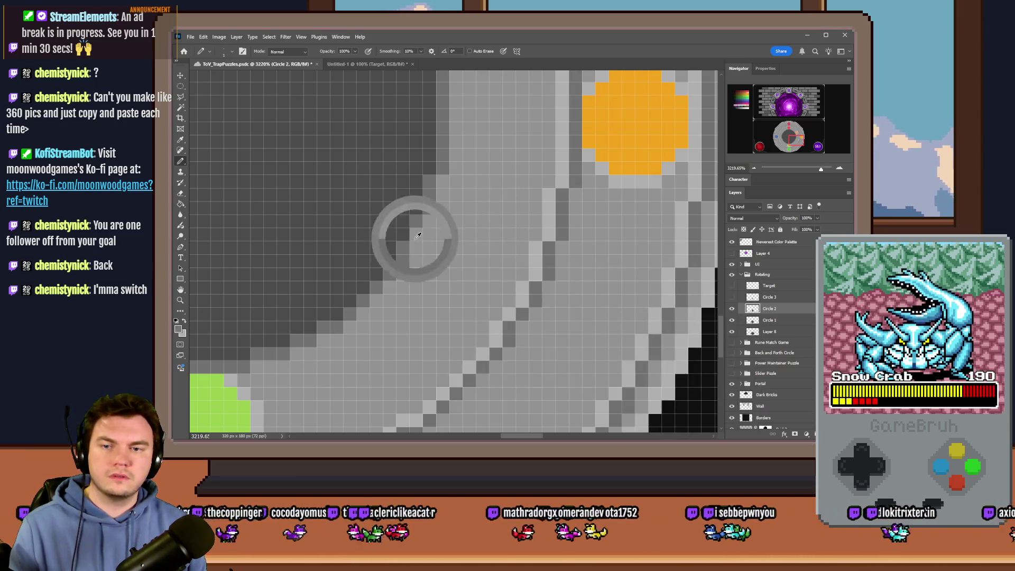
pyautogui.scroll(-3, 450, 256)
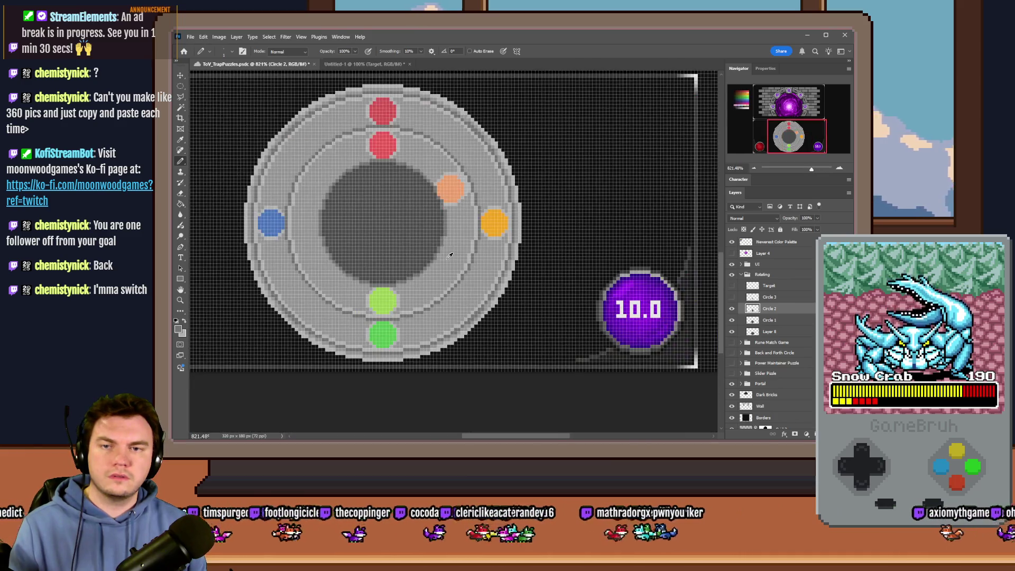
pyautogui.scroll(3, 450, 188)
pyautogui.scroll(2, 415, 177)
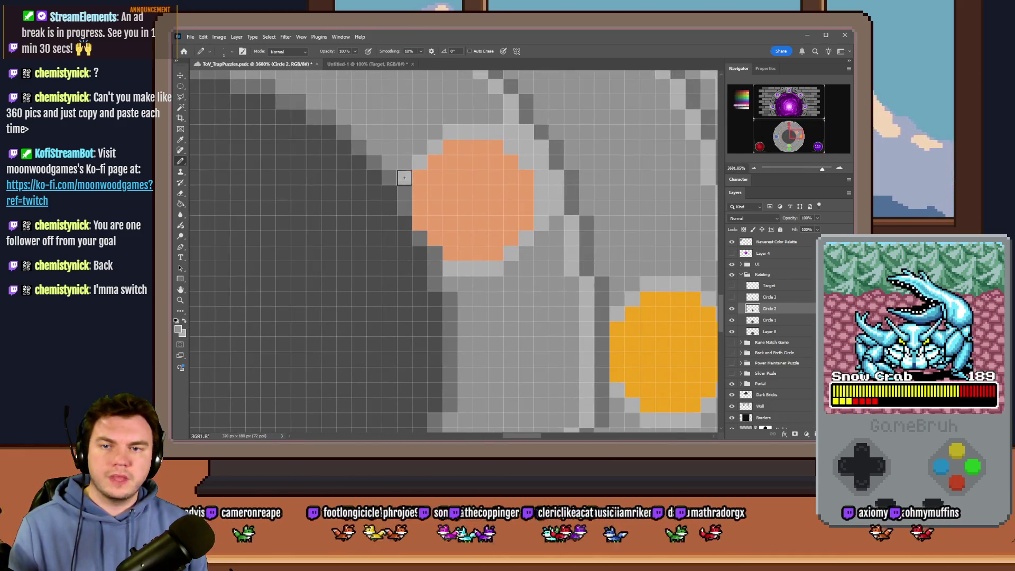
pyautogui.moveTo(421, 180); pyautogui.dragTo(421, 226)
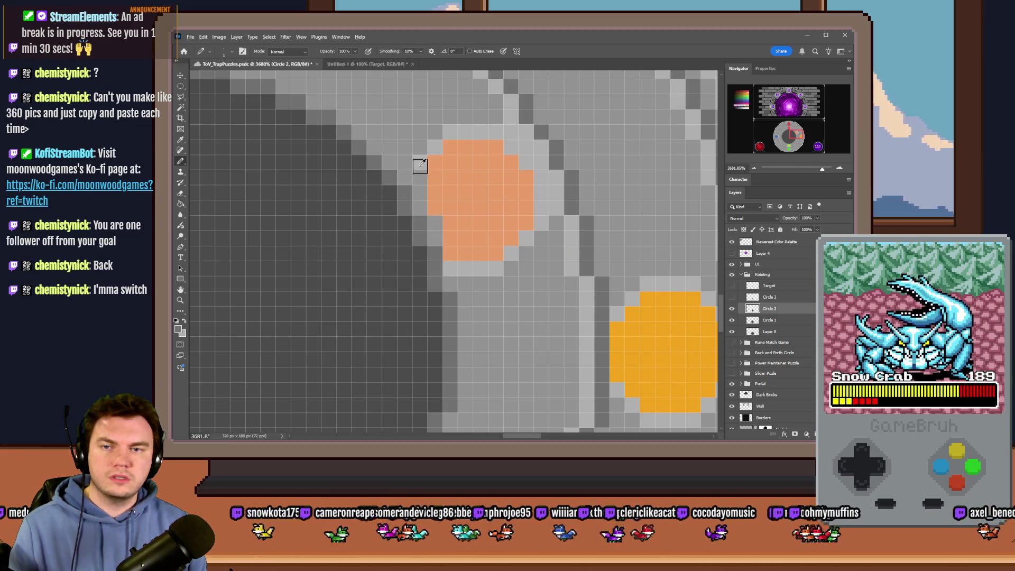
pyautogui.moveTo(416, 161)
pyautogui.mouseDown()
pyautogui.moveTo(457, 135)
pyautogui.moveTo(509, 142)
pyautogui.moveTo(519, 160)
pyautogui.mouseUp()
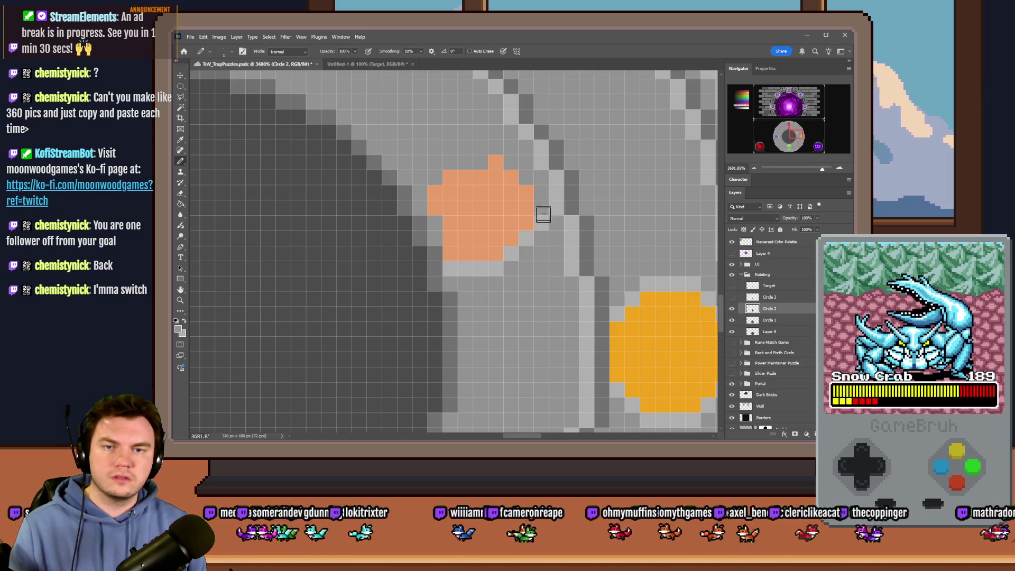
pyautogui.moveTo(551, 216)
pyautogui.mouseDown()
pyautogui.moveTo(482, 205)
pyautogui.moveTo(455, 181)
pyautogui.moveTo(449, 256)
pyautogui.moveTo(518, 236)
pyautogui.moveTo(467, 238)
pyautogui.mouseUp()
pyautogui.scroll(-1, 532, 219)
pyautogui.scroll(-4, 532, 219)
pyautogui.rightClick(491, 252)
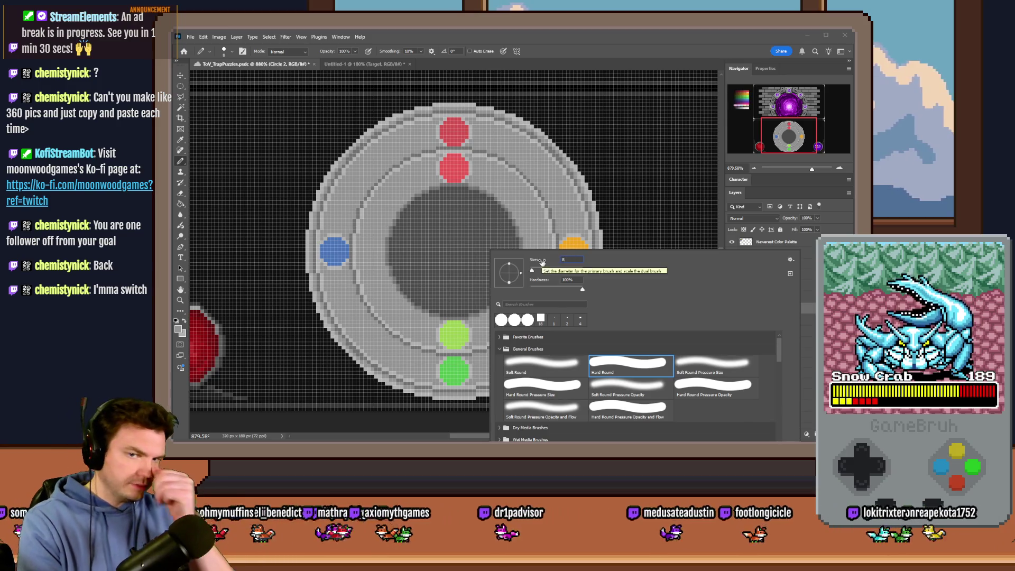
pyautogui.press('Return')
pyautogui.scroll(-1, 568, 273)
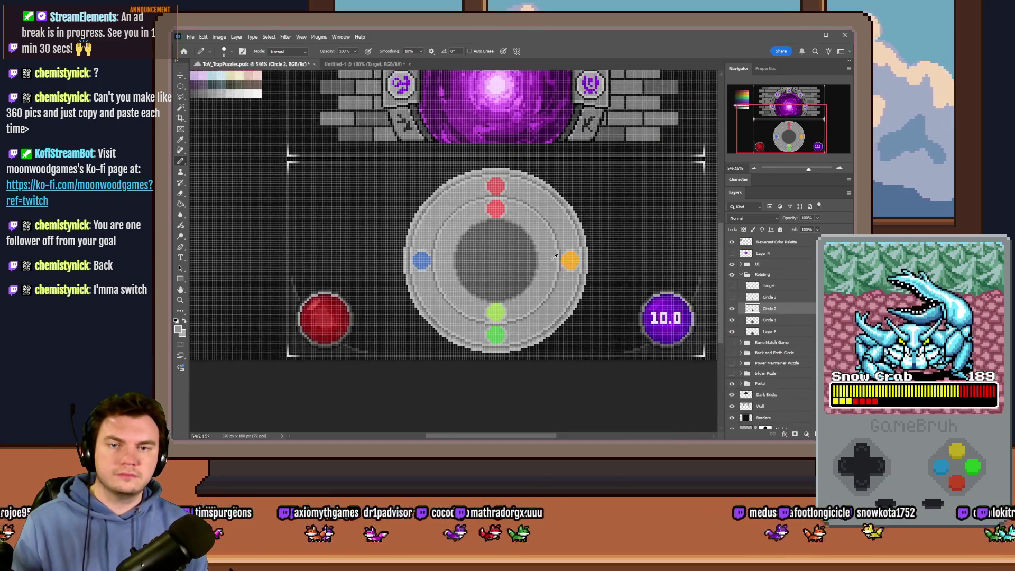
pyautogui.scroll(4, 569, 272)
pyautogui.keyDown('alt'); pyautogui.click(594, 243); pyautogui.keyUp('alt')
pyautogui.scroll(3, 594, 243)
pyautogui.scroll(1, 511, 254)
pyautogui.click(508, 245)
pyautogui.hotkey('ctrl', 'z')
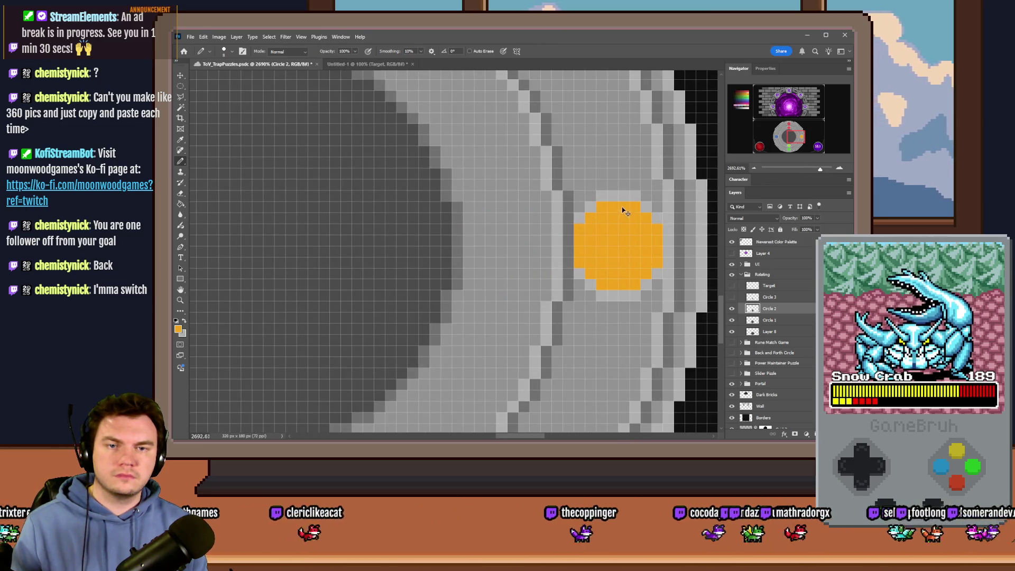
pyautogui.keyDown('alt'); pyautogui.click(626, 194); pyautogui.keyUp('alt')
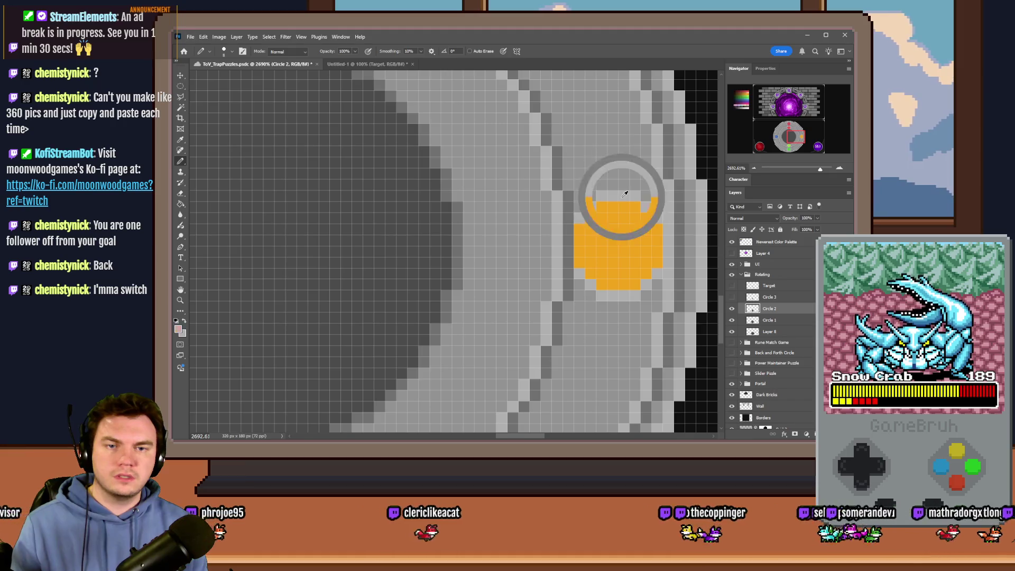
pyautogui.rightClick(624, 198)
pyautogui.write('10')
pyautogui.press('Return')
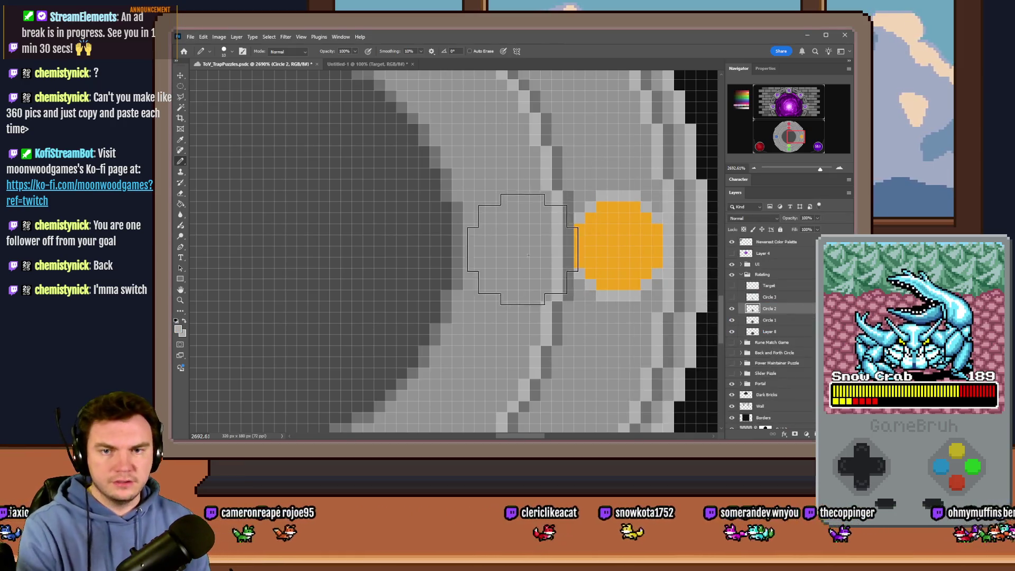
pyautogui.scroll(-5, 510, 252)
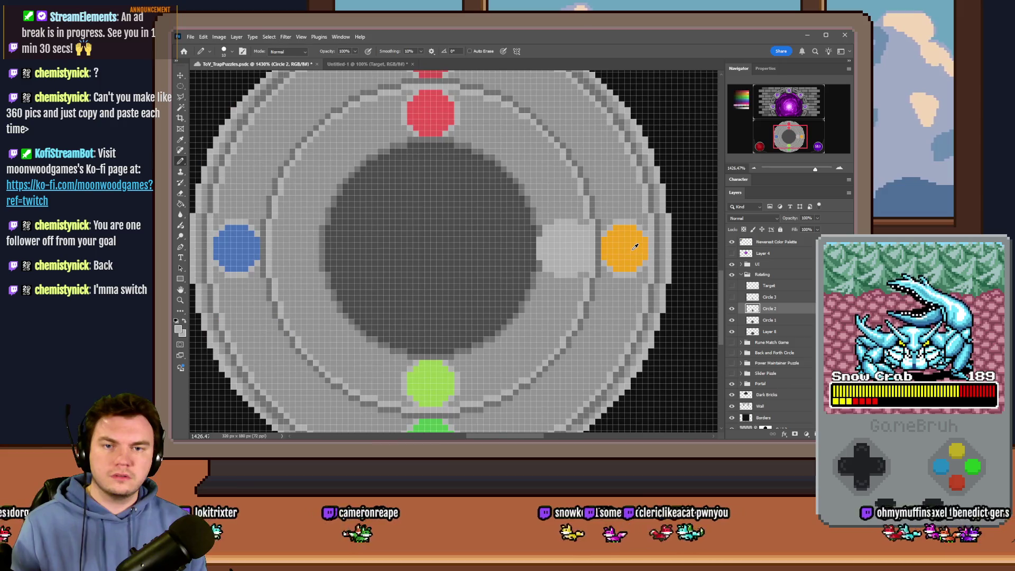
pyautogui.scroll(2, 506, 252)
pyautogui.scroll(1, 506, 252)
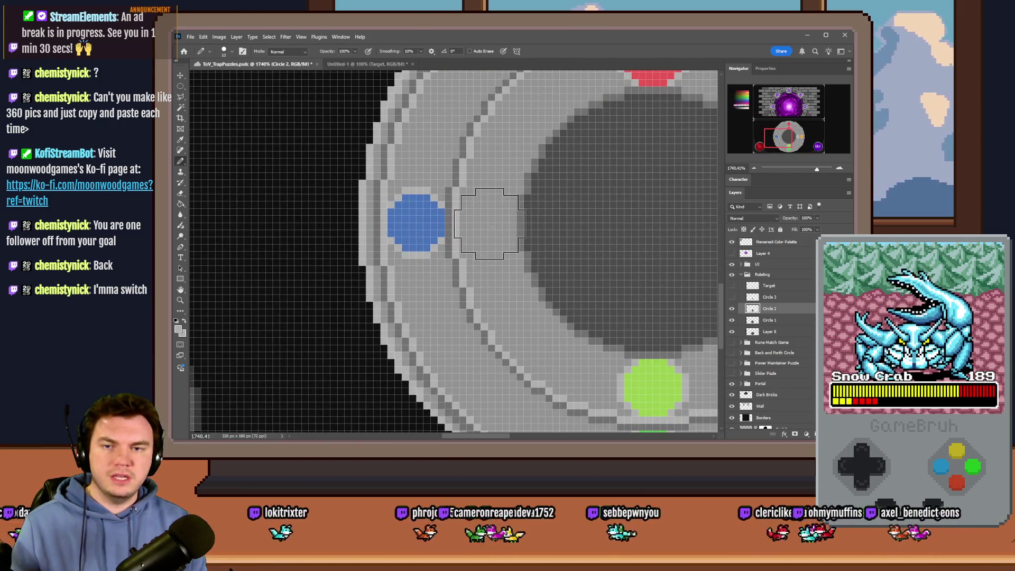
pyautogui.click(492, 227)
pyautogui.scroll(-4, 399, 222)
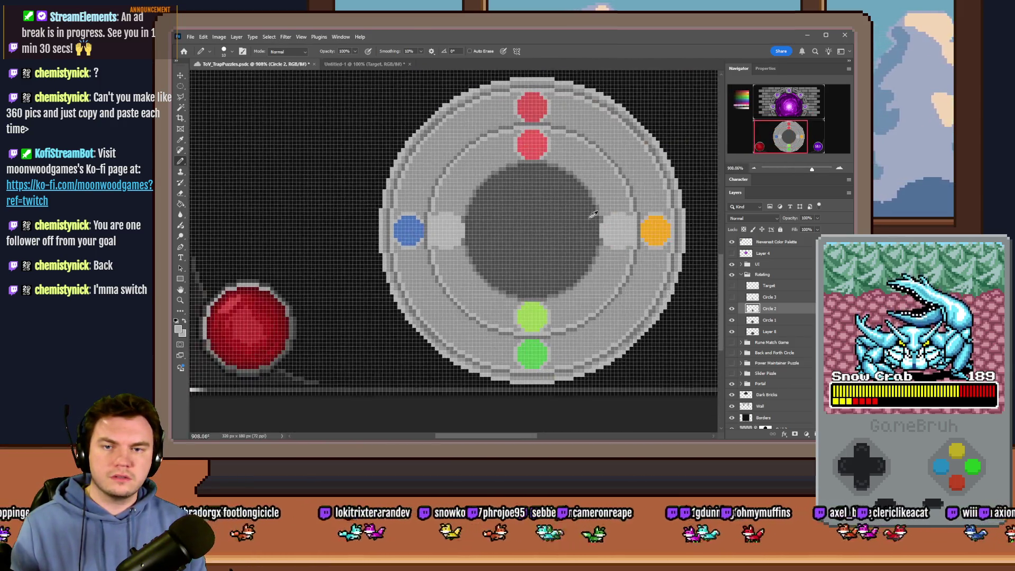
pyautogui.scroll(3, 595, 116)
pyautogui.rightClick(687, 273)
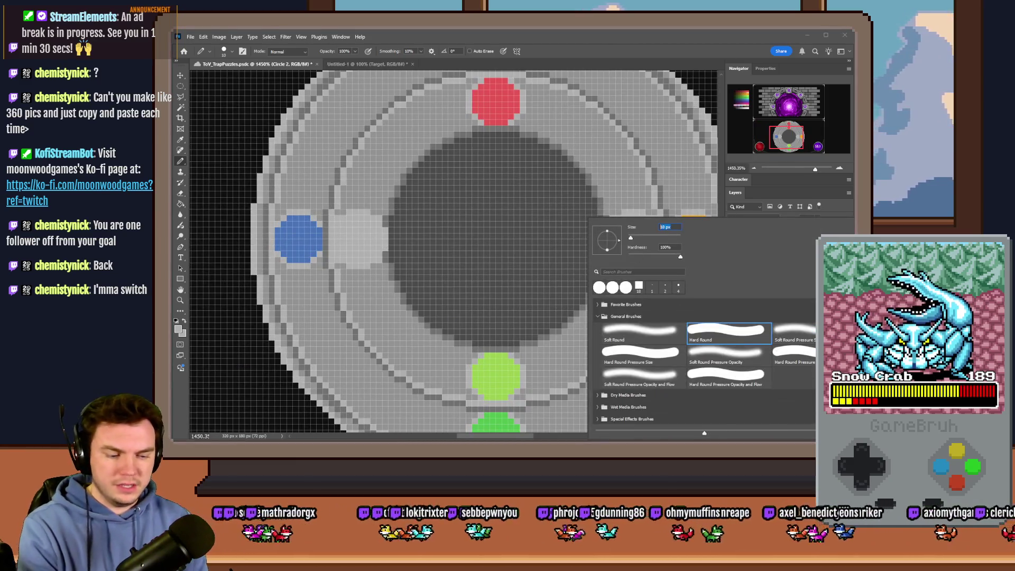
pyautogui.press('Return')
pyautogui.keyDown('alt'); pyautogui.click(693, 238); pyautogui.keyUp('alt')
pyautogui.click(632, 239)
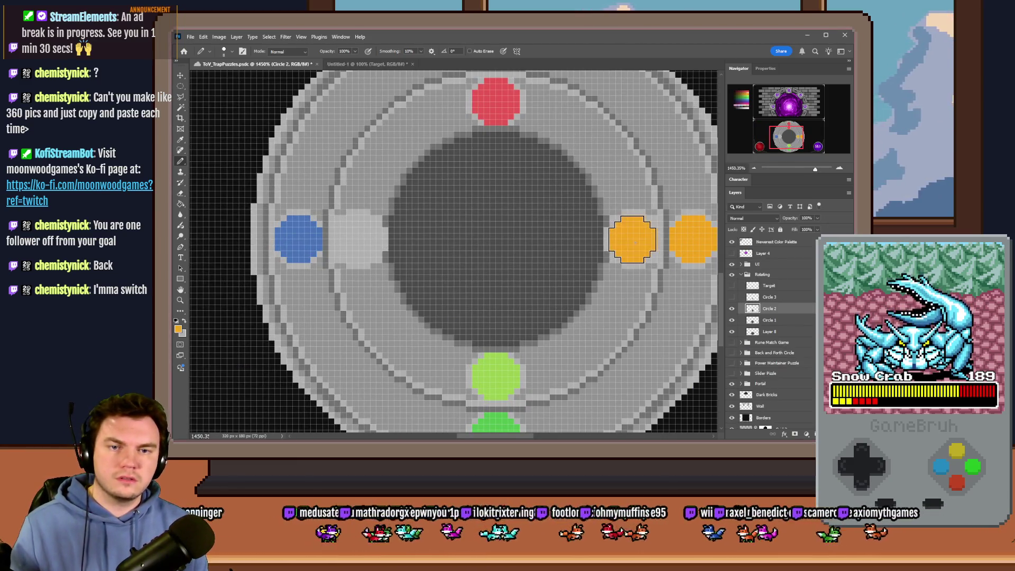
pyautogui.scroll(-3, 632, 239)
pyautogui.scroll(3, 515, 332)
pyautogui.keyDown('alt'); pyautogui.click(535, 342); pyautogui.keyUp('alt')
pyautogui.click(530, 273)
pyautogui.scroll(-2, 508, 277)
pyautogui.scroll(4, 476, 249)
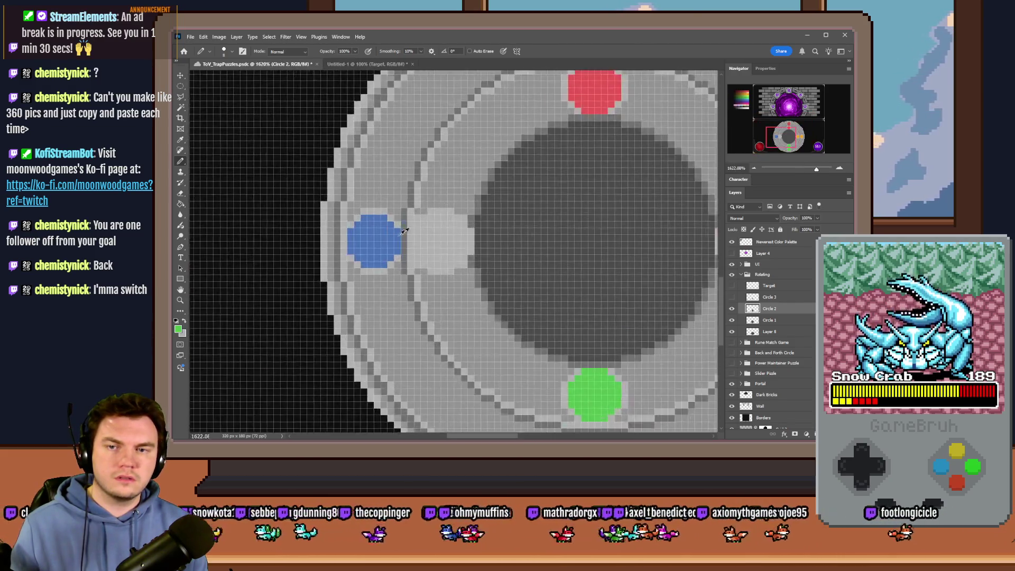
pyautogui.keyDown('alt'); pyautogui.click(369, 242); pyautogui.keyUp('alt')
pyautogui.click(458, 240)
pyautogui.scroll(-2, 454, 264)
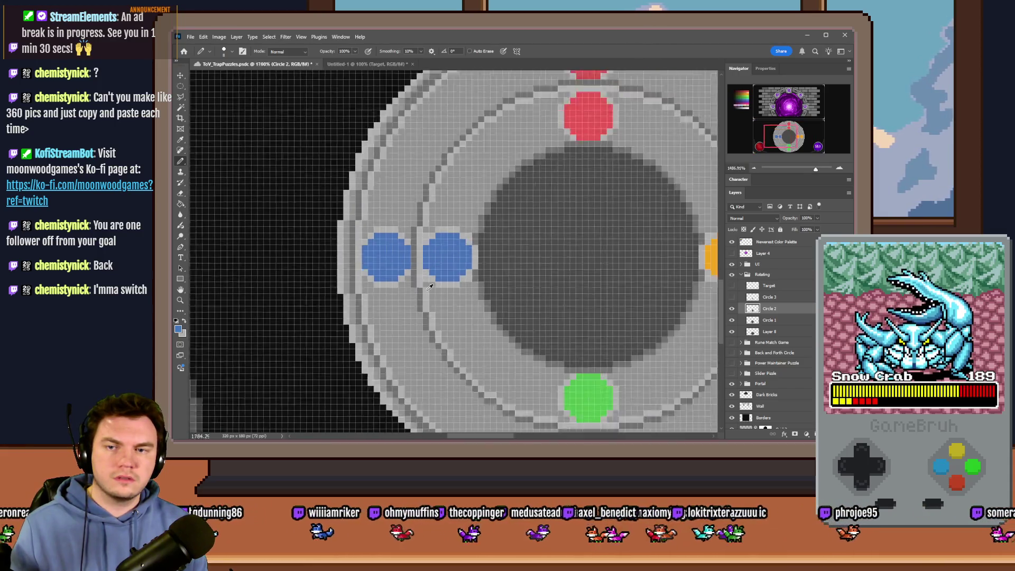
pyautogui.scroll(-1, 458, 249)
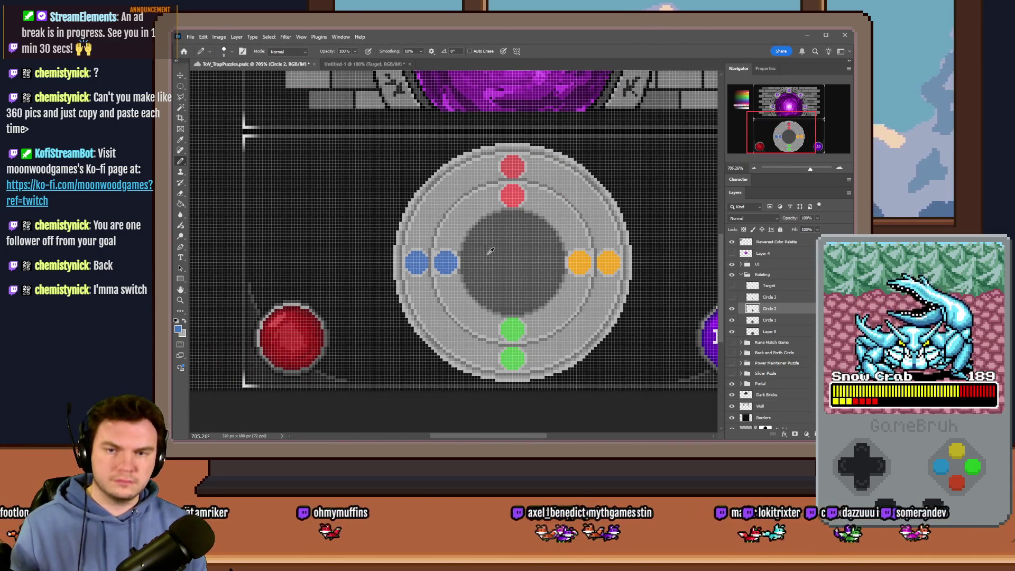
pyautogui.scroll(3, 502, 250)
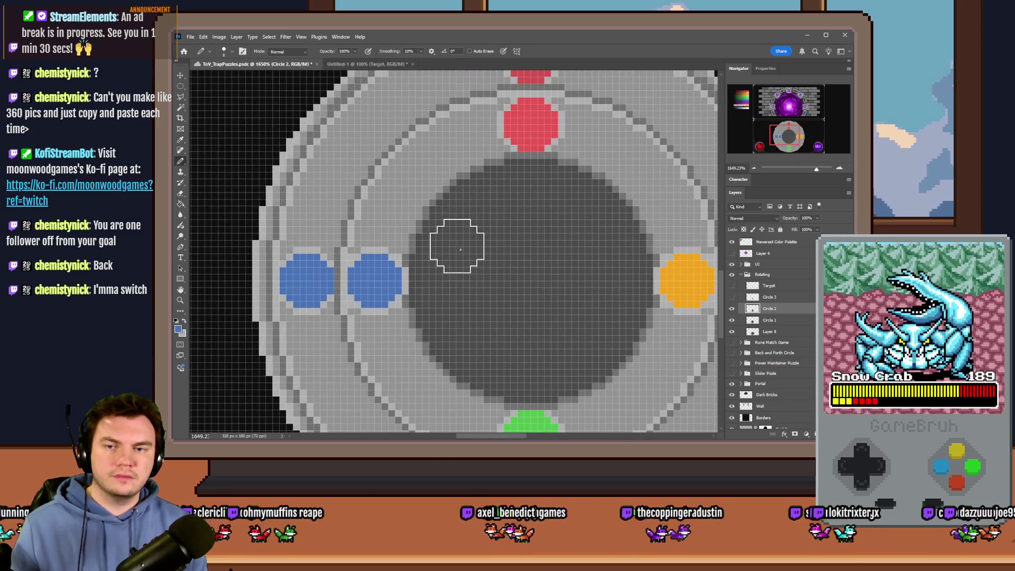
pyautogui.rightClick(456, 244)
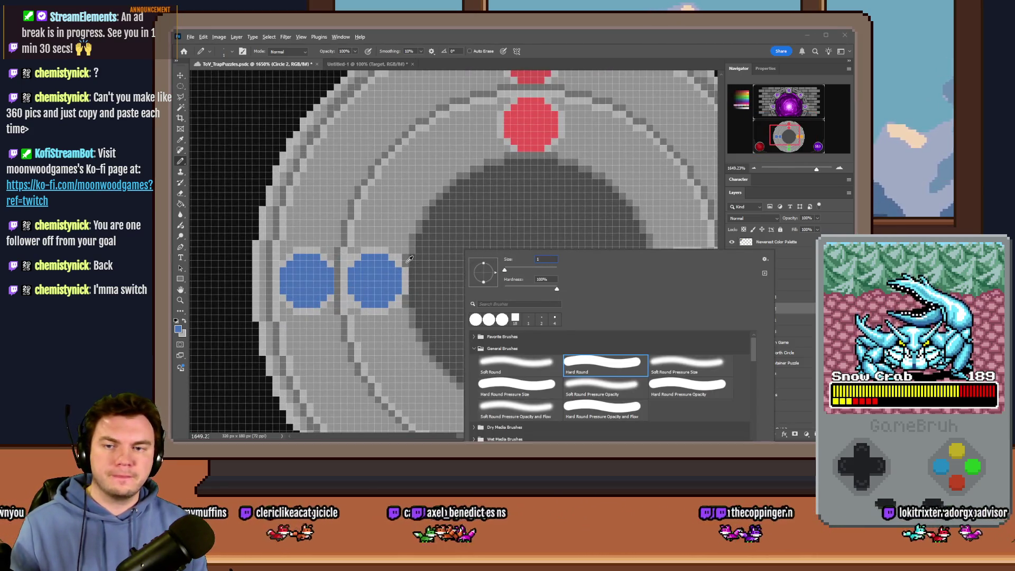
pyautogui.press('Return')
pyautogui.scroll(2, 410, 259)
pyautogui.scroll(-3, 405, 258)
pyautogui.scroll(3, 562, 254)
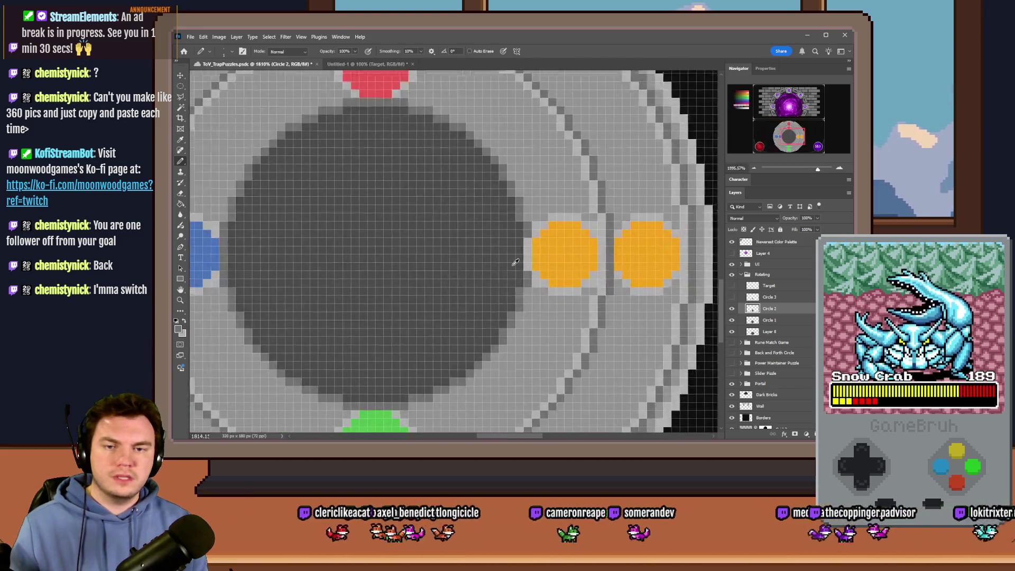
pyautogui.scroll(-4, 598, 246)
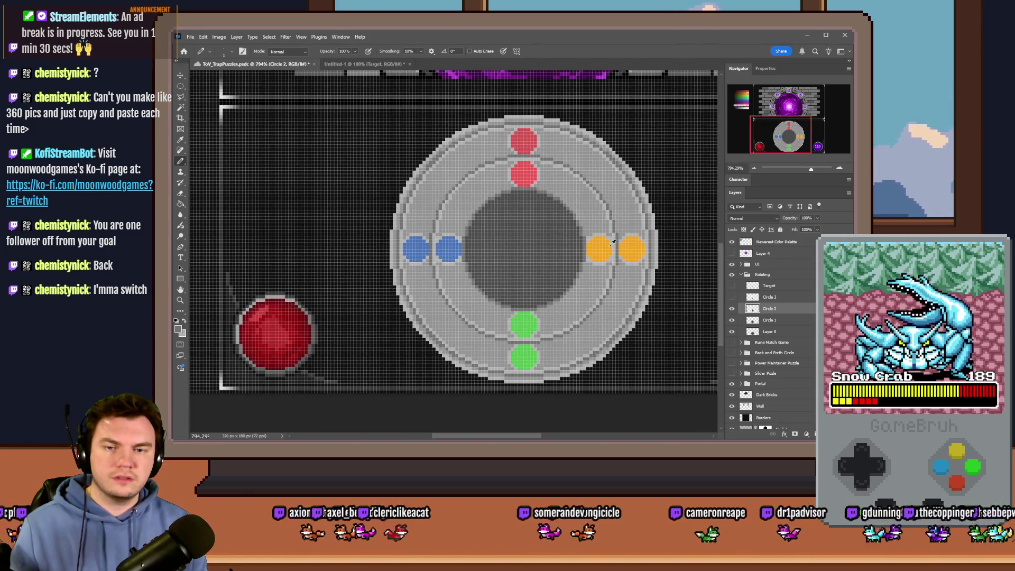
pyautogui.scroll(-3, 507, 253)
pyautogui.scroll(1, 484, 257)
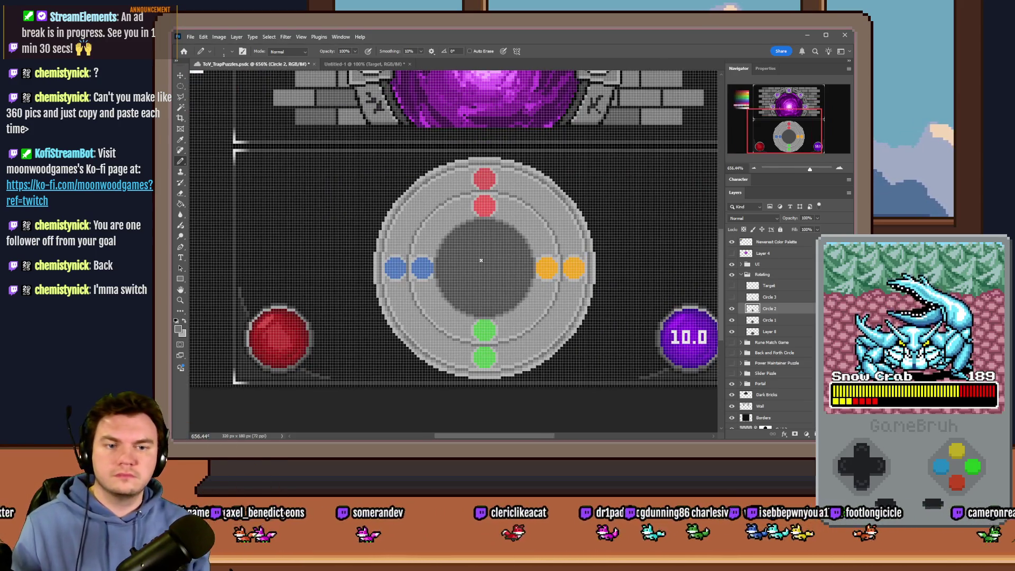
pyautogui.click(731, 297)
# - Make Circle 3 the active layer and check the Pencil brush size
pyautogui.click(769, 297)
pyautogui.scroll(3, 494, 282)
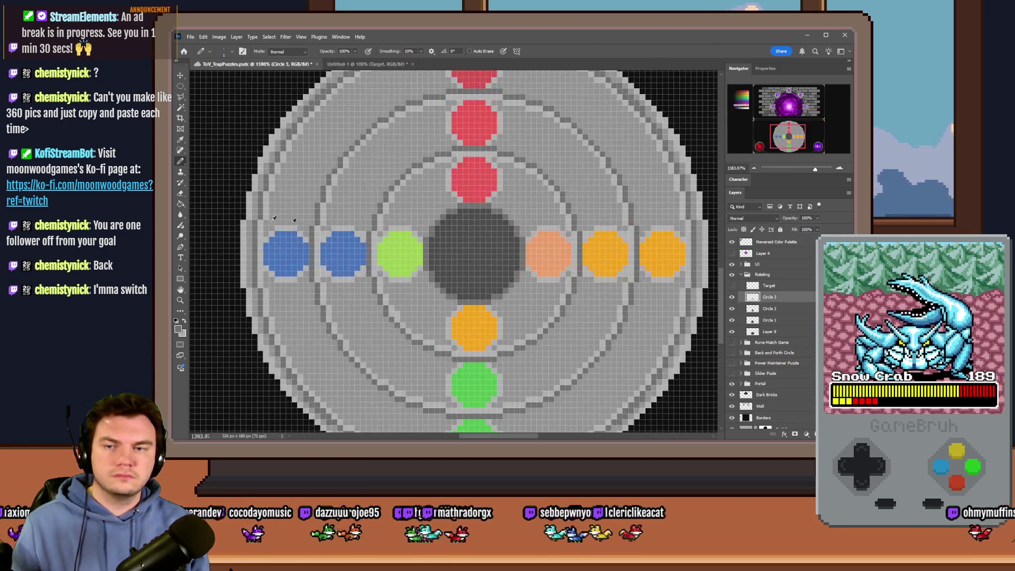
pyautogui.rightClick(443, 278)
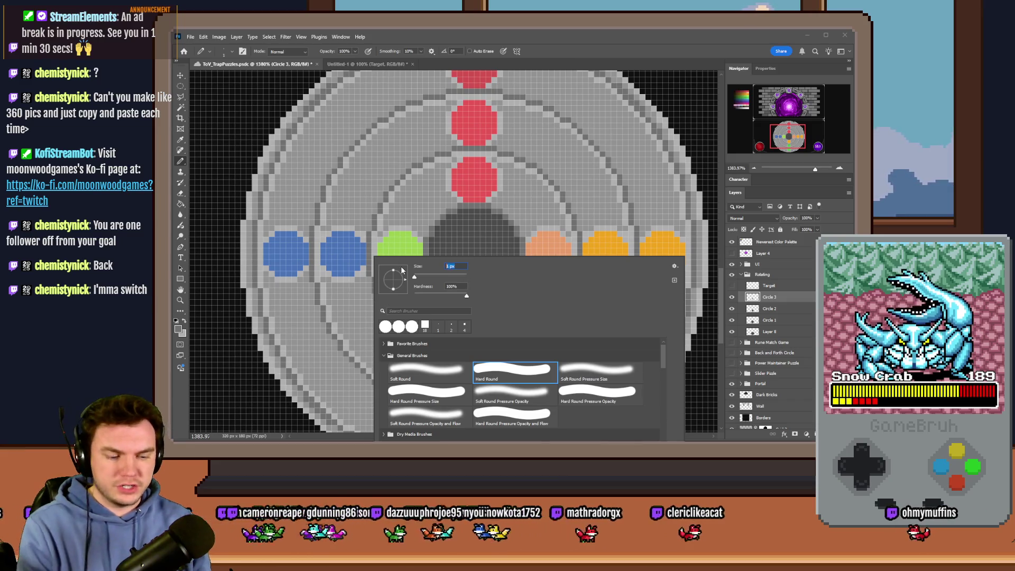
pyautogui.press('Return')
pyautogui.scroll(1, 542, 256)
pyautogui.scroll(1, 542, 255)
# - Recolour the Circle 3 dots: salmon to orange, lower orange to green, left green to blue
pyautogui.keyDown('alt'); pyautogui.click(614, 245); pyautogui.keyUp('alt')
pyautogui.click(552, 252)
pyautogui.keyDown('alt'); pyautogui.click(456, 408); pyautogui.keyUp('alt')
pyautogui.click(452, 349)
pyautogui.keyDown('alt'); pyautogui.click(272, 252); pyautogui.keyUp('alt')
pyautogui.click(357, 257)
pyautogui.scroll(-10, 357, 256)
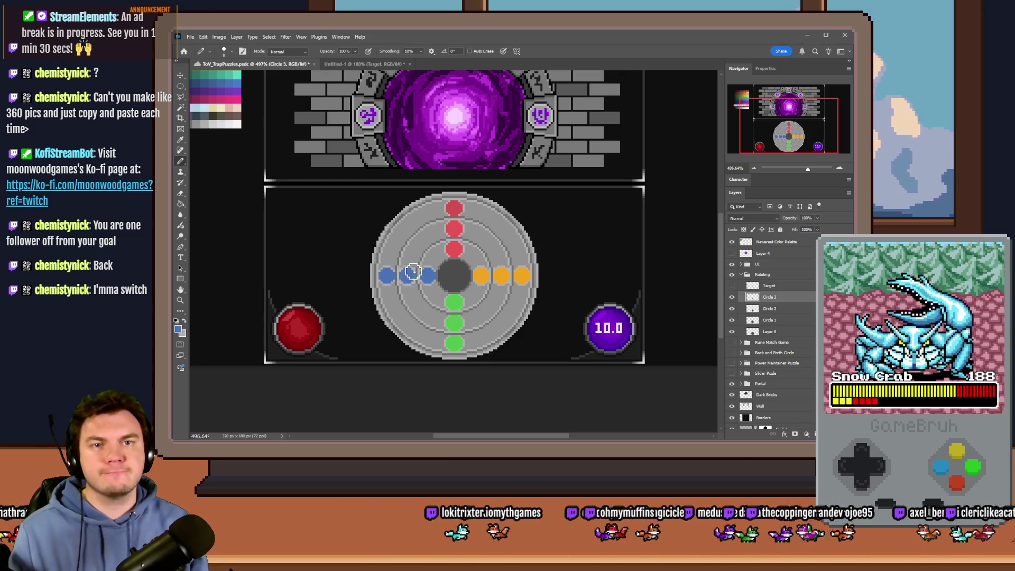
pyautogui.hotkey('alt', 'Tab')
pyautogui.press('Tab')
pyautogui.press('Tab')
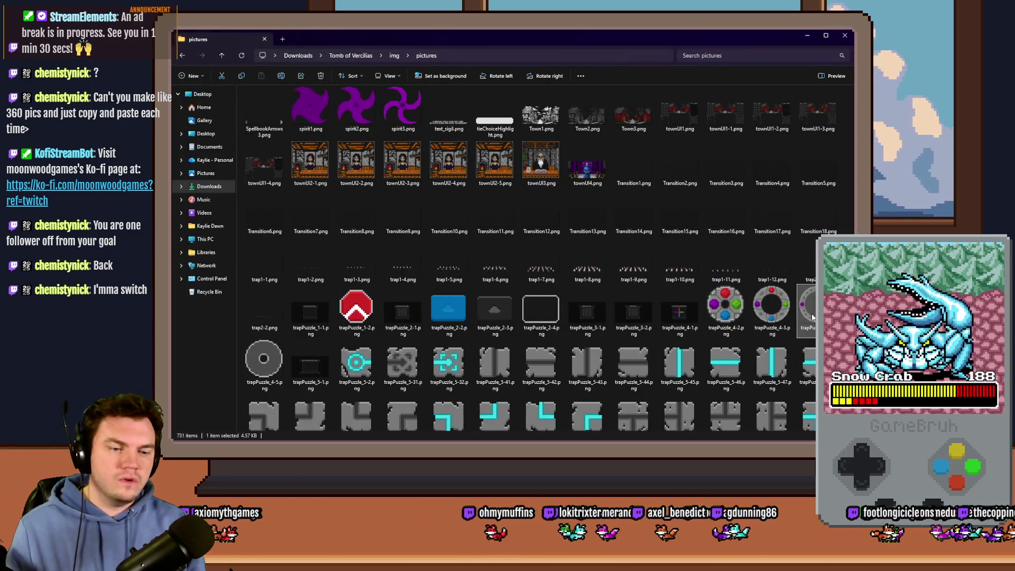
# - Drag trapPuzzle_4-4.png from the pictures folder into Photoshop to open it
pyautogui.hotkey('alt', 'Tab')
pyautogui.moveTo(679, 312)
pyautogui.mouseDown()
pyautogui.moveTo(598, 304)
pyautogui.moveTo(522, 253)
pyautogui.moveTo(450, 60)
pyautogui.mouseUp()
# - Copy the rune ring, paste it into ToV_TrapPuzzles and position it over the circle puzzle
pyautogui.press('h')
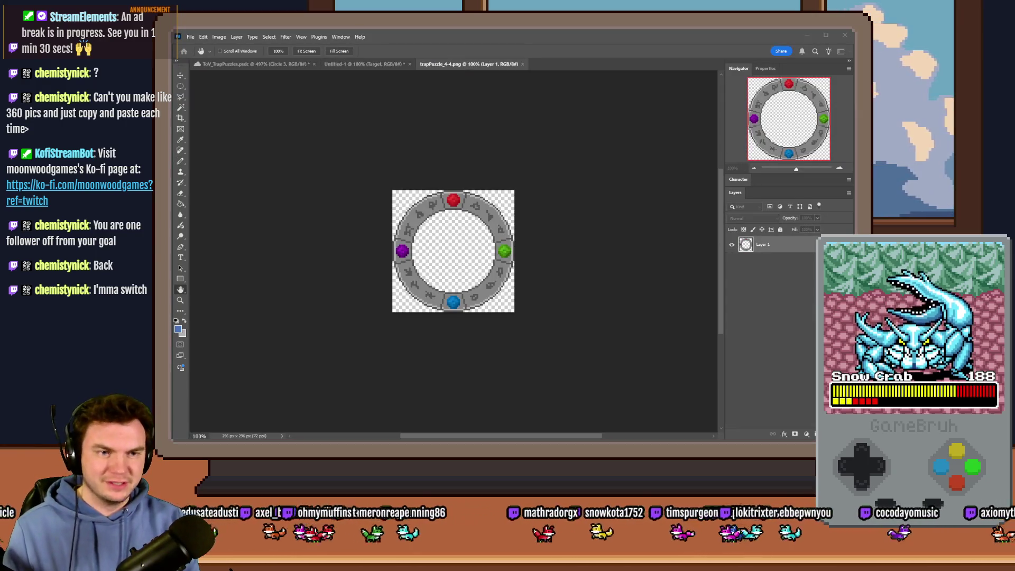
pyautogui.hotkey('ctrl', 'a')
pyautogui.hotkey('ctrl', 'Tab')
pyautogui.hotkey('ctrl', 'v')
pyautogui.moveTo(452, 227); pyautogui.dragTo(450, 313)
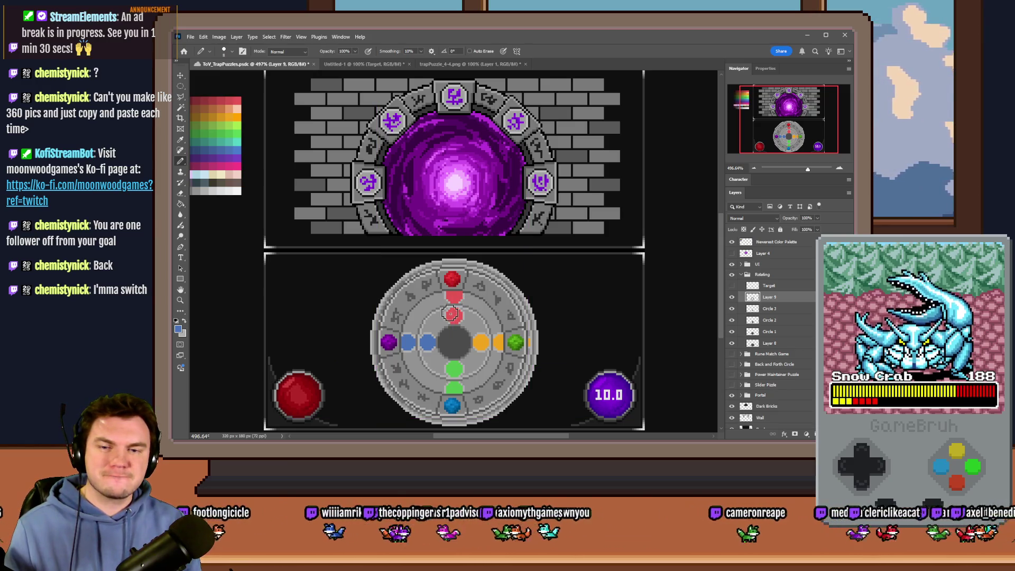
pyautogui.click(180, 86)
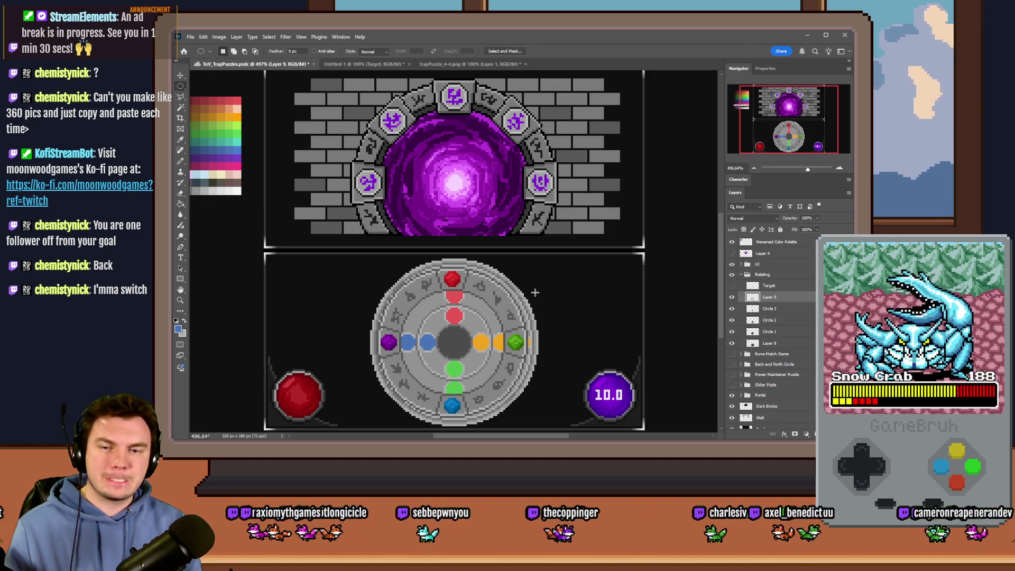
pyautogui.moveTo(473, 331)
pyautogui.mouseDown()
pyautogui.moveTo(487, 329)
pyautogui.moveTo(462, 323)
pyautogui.moveTo(428, 253)
pyautogui.moveTo(444, 271)
pyautogui.moveTo(362, 224)
pyautogui.moveTo(364, 211)
pyautogui.mouseUp()
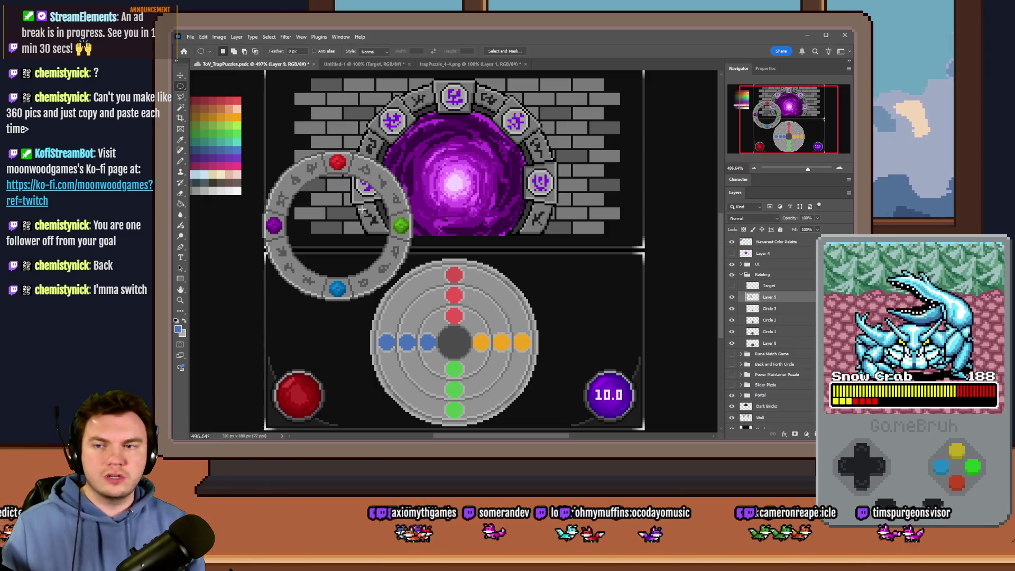
# - Hide the Circle 2 and Circle 3 dots and the outer ring outline, keeping the rune ring visible
pyautogui.click(731, 297)
pyautogui.click(731, 320)
pyautogui.click(732, 308)
pyautogui.click(777, 333)
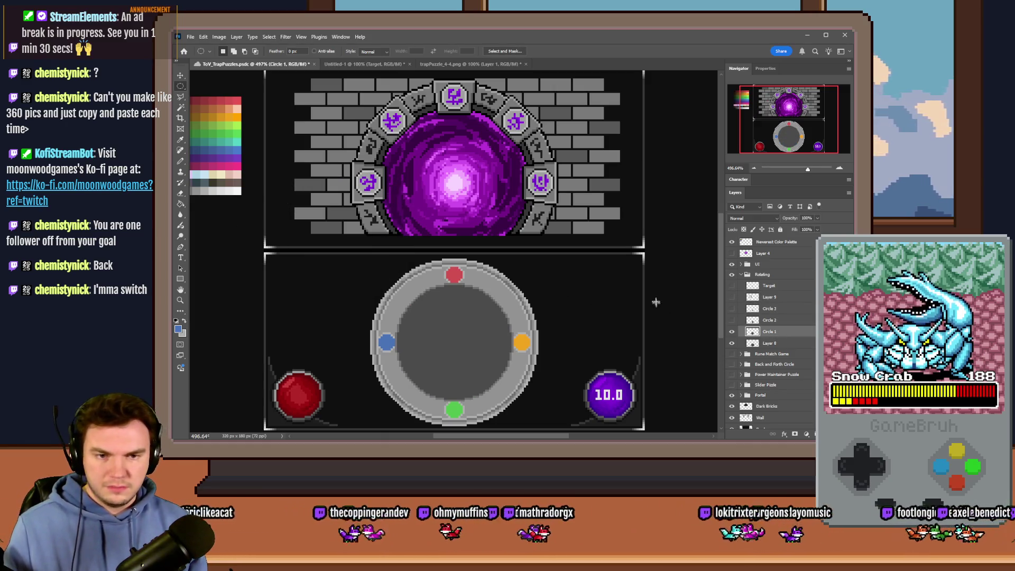
pyautogui.click(732, 297)
pyautogui.click(734, 298)
pyautogui.click(733, 298)
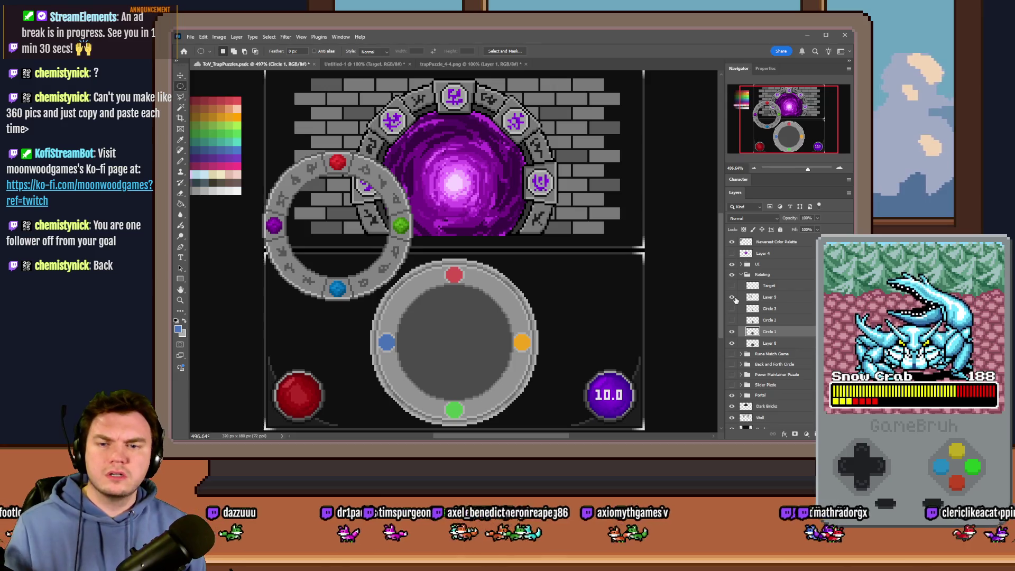
pyautogui.click(733, 343)
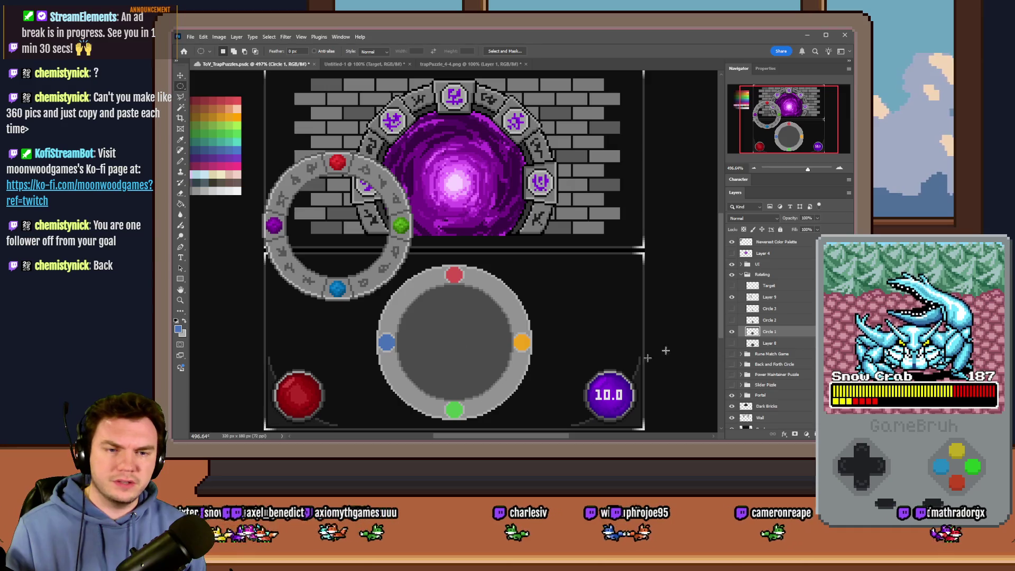
pyautogui.click(181, 205)
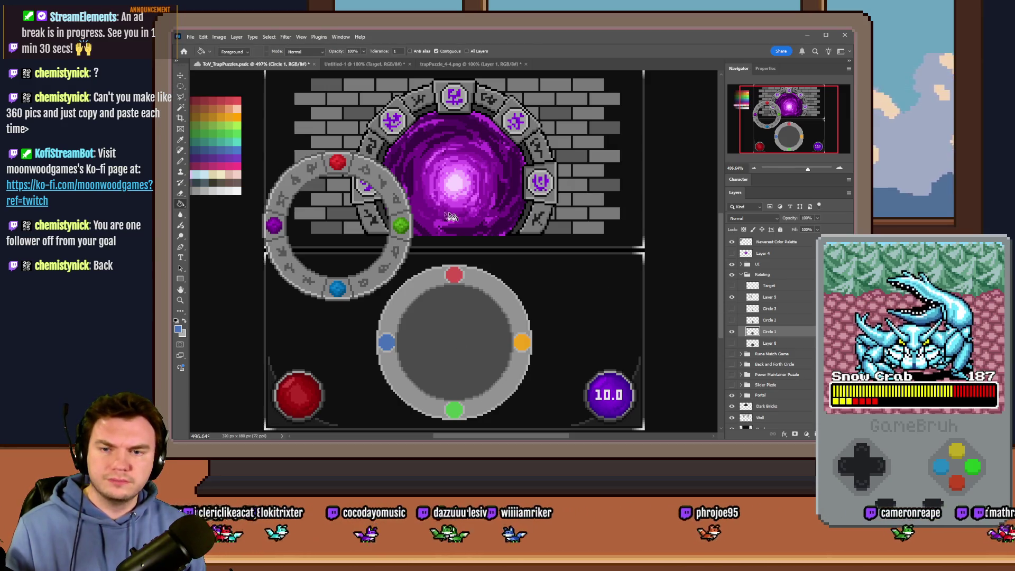
# - Save ToV_TrapPuzzles with Ctrl+S, then toggle Circle 1 to compare the dial
pyautogui.hscroll(-3, 472, 262)
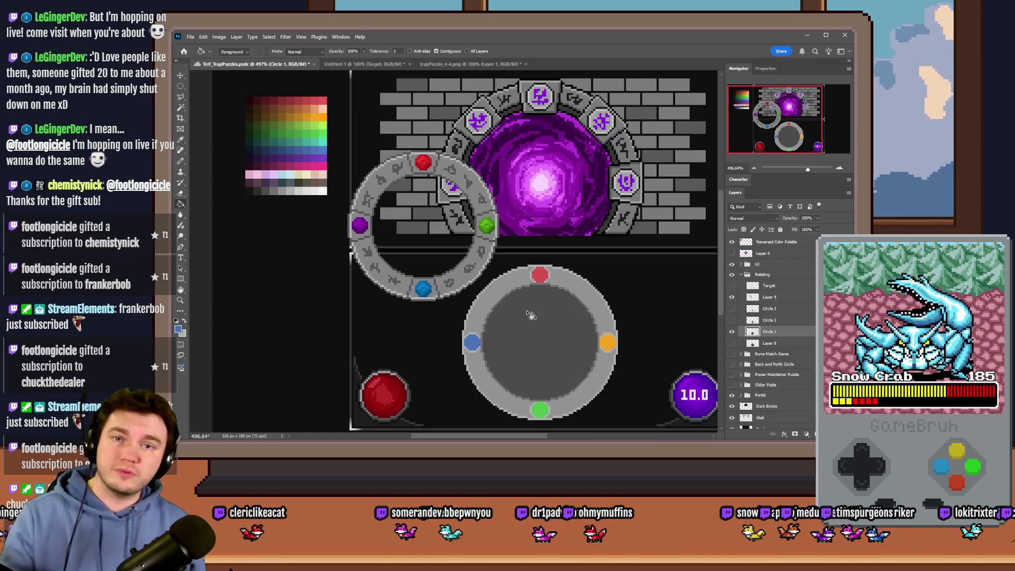
pyautogui.hotkey('ctrl', 's')
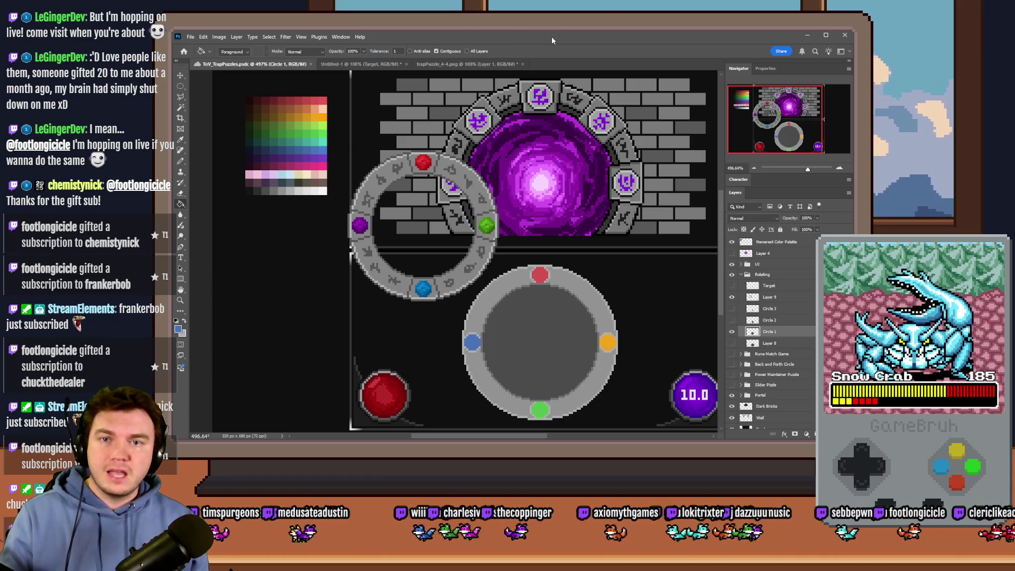
pyautogui.click(732, 332)
pyautogui.click(733, 333)
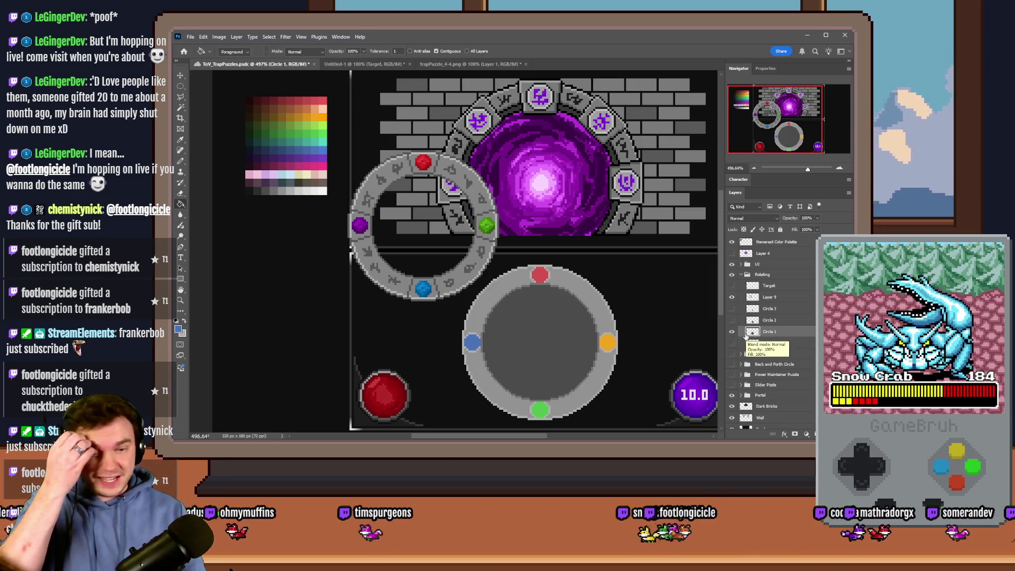
pyautogui.click(777, 320)
# - Move the Layer 9 rune ring onto the bottom circle and hide the grey Circle 1 disc
pyautogui.click(732, 332)
pyautogui.click(732, 331)
pyautogui.click(732, 296)
pyautogui.click(732, 297)
pyautogui.click(770, 297)
pyautogui.moveTo(436, 245); pyautogui.dragTo(552, 362)
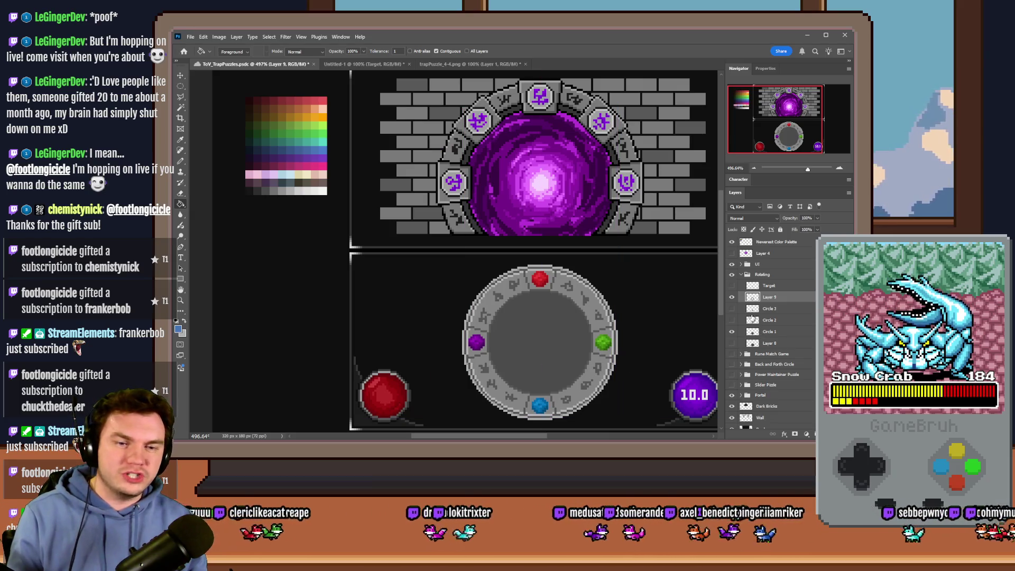
pyautogui.click(731, 331)
pyautogui.hotkey('alt', 'Tab')
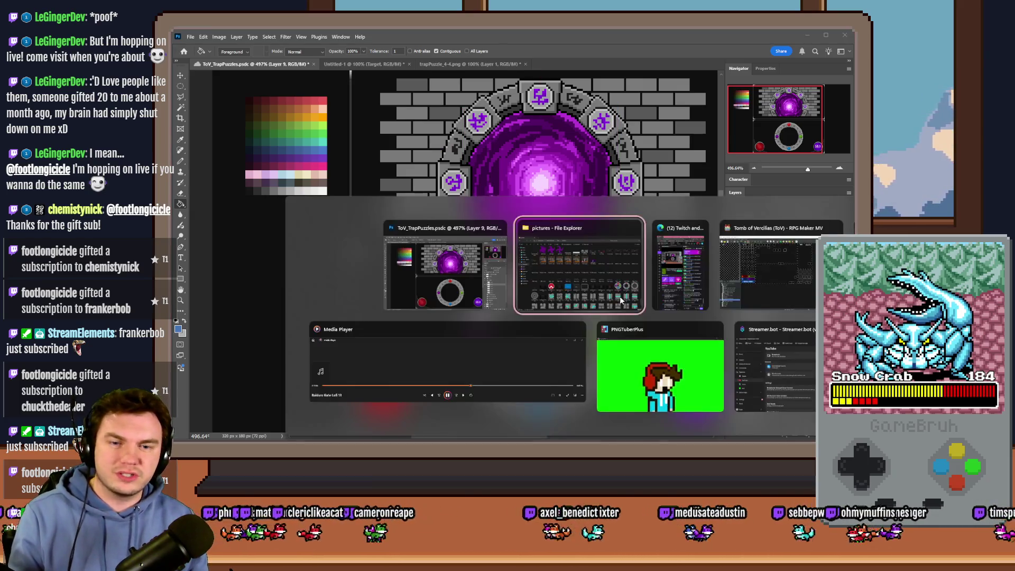
pyautogui.click(772, 312)
# - Select trapPuzzle_4-2.png and trapPuzzle_4-3.png in the pictures folder and open them in Photoshop
pyautogui.keyDown('ctrl'); pyautogui.click(740, 328); pyautogui.keyUp('ctrl')
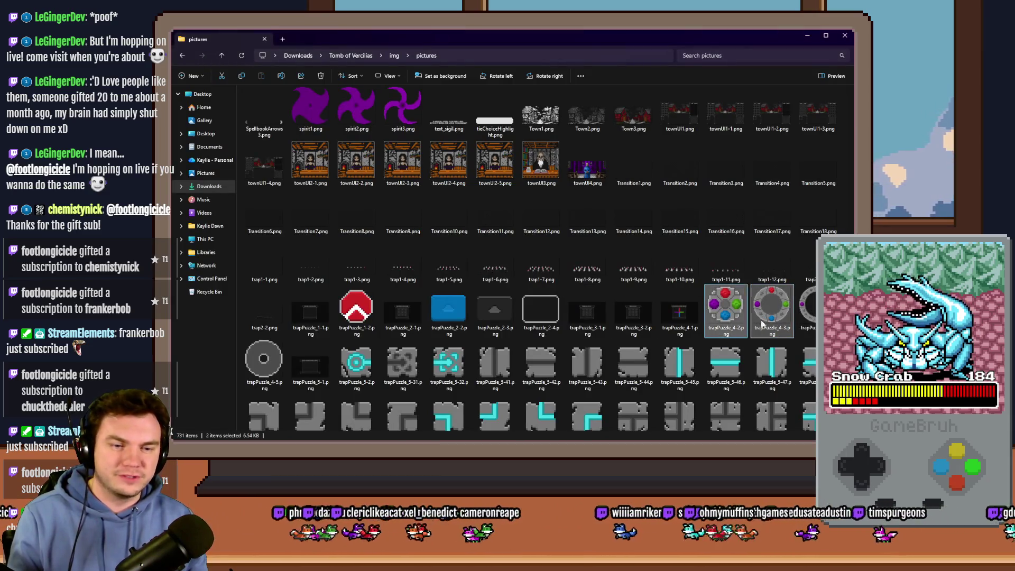
pyautogui.hotkey('alt', 'Tab')
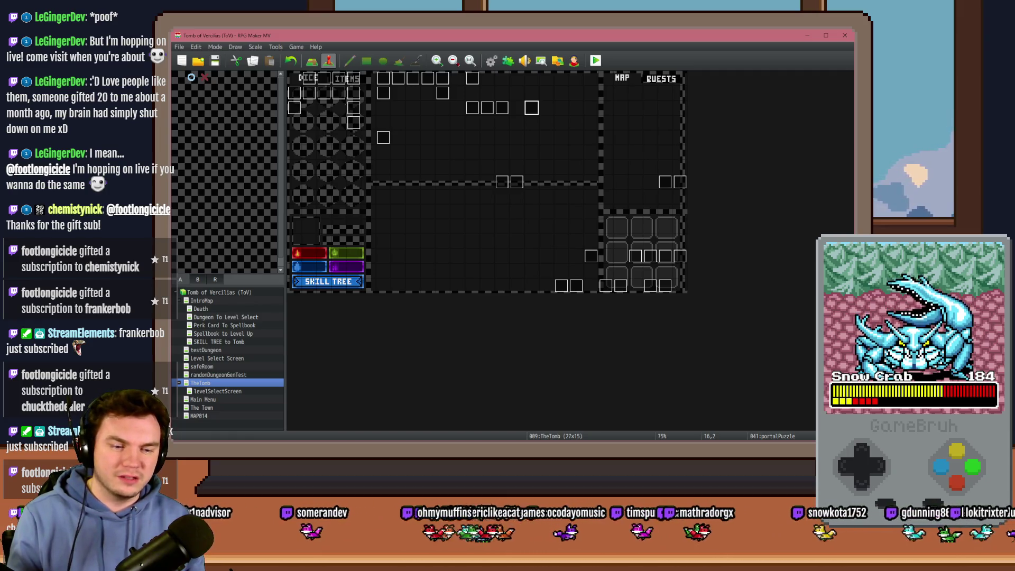
pyautogui.hotkey('alt', 'Tab')
pyautogui.hotkey('alt', 'Tab')
pyautogui.hotkey('alt', 'Tab')
pyautogui.press('Tab')
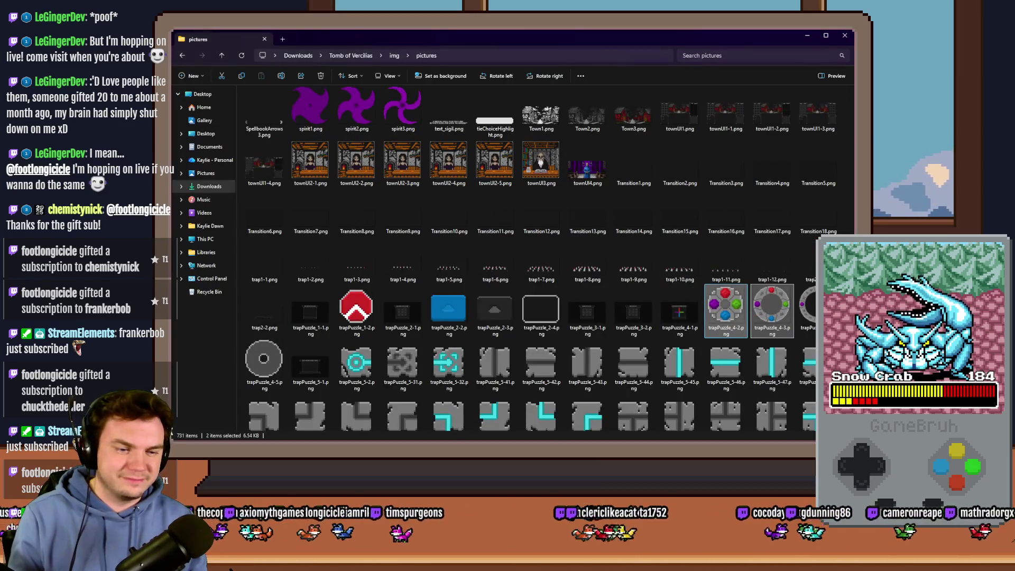
pyautogui.press('Return')
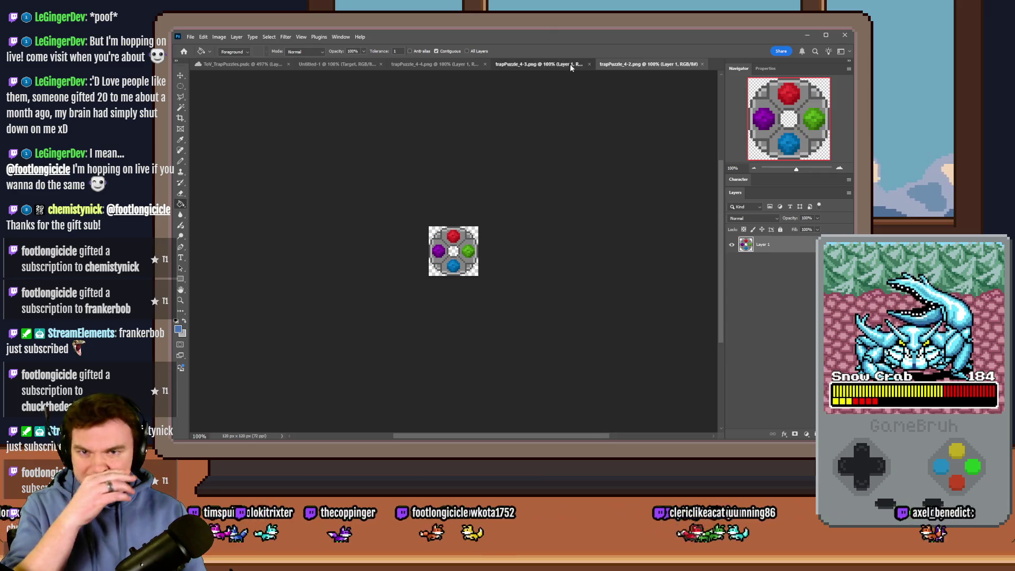
# - Paste a shrunken trapPuzzle_4-2 gem sprite as a new layer in the dial's centre
pyautogui.click(570, 65)
pyautogui.click(617, 67)
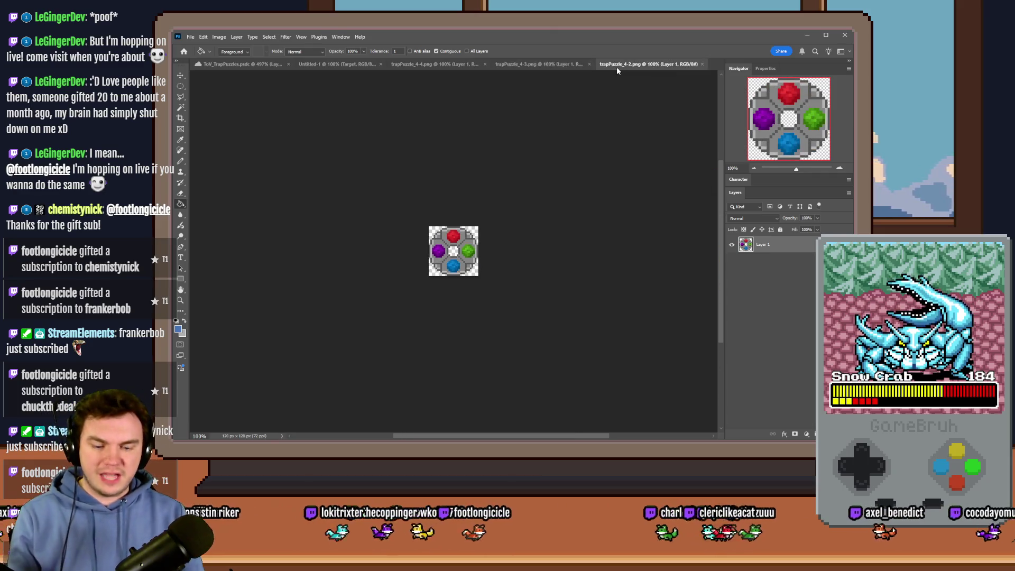
pyautogui.press('F2')
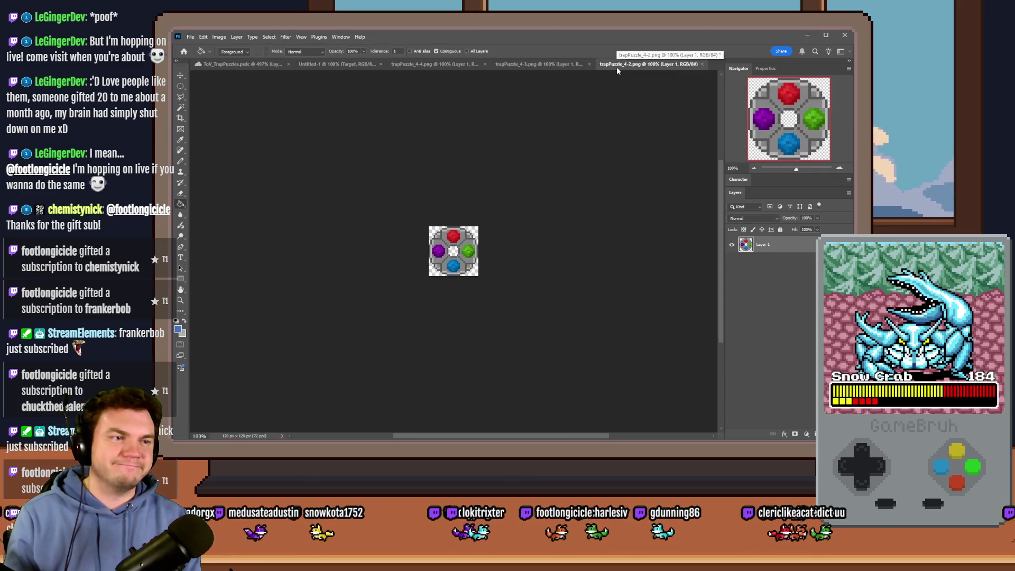
pyautogui.click(241, 64)
pyautogui.hotkey('ctrl', 'v')
pyautogui.moveTo(504, 275); pyautogui.dragTo(569, 366)
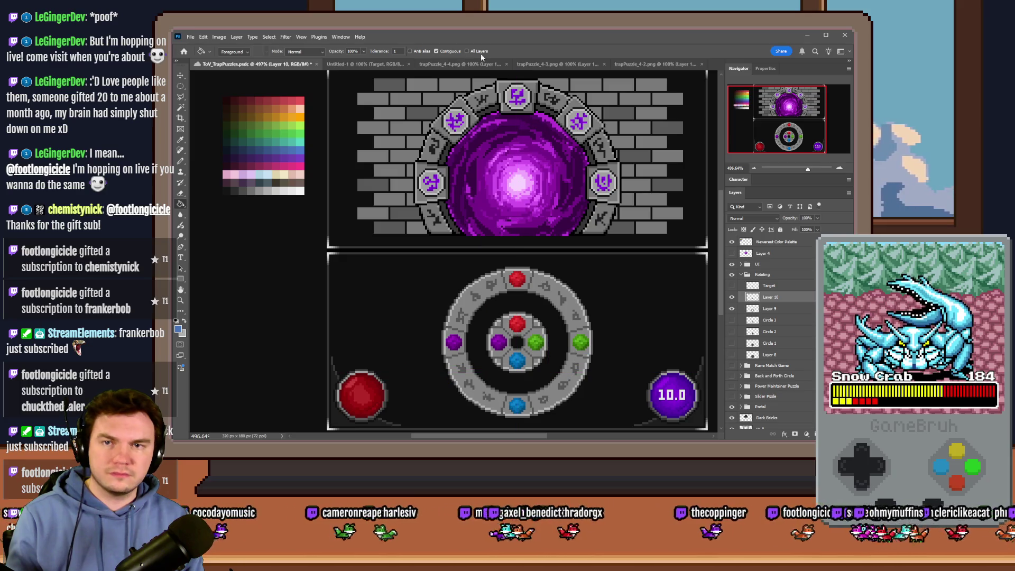
# - Close the trapPuzzle_4-3, 4-2 and 4-4 image files, confirming each close prompt
pyautogui.click(570, 64)
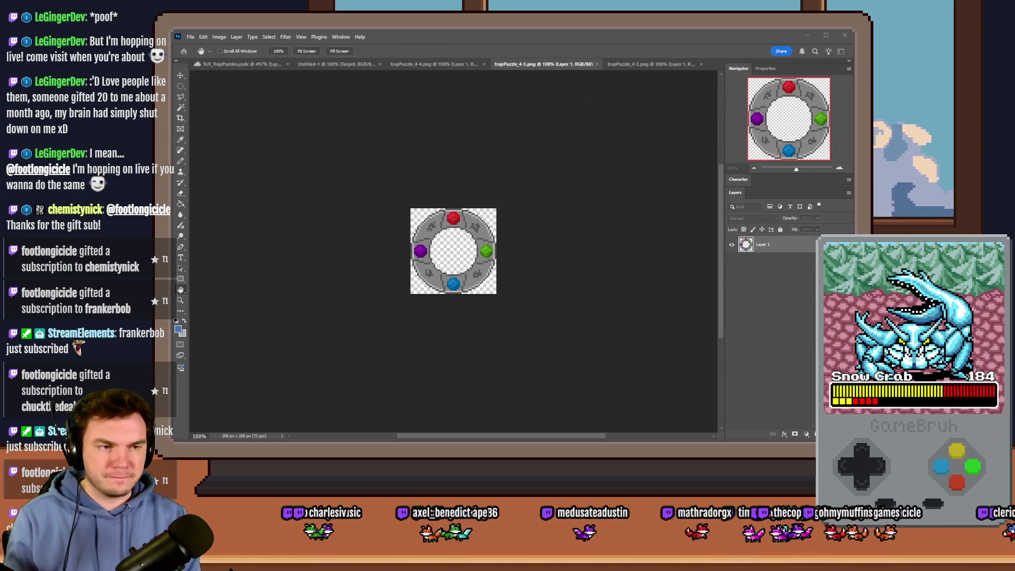
pyautogui.click(598, 64)
pyautogui.click(521, 243)
pyautogui.click(644, 64)
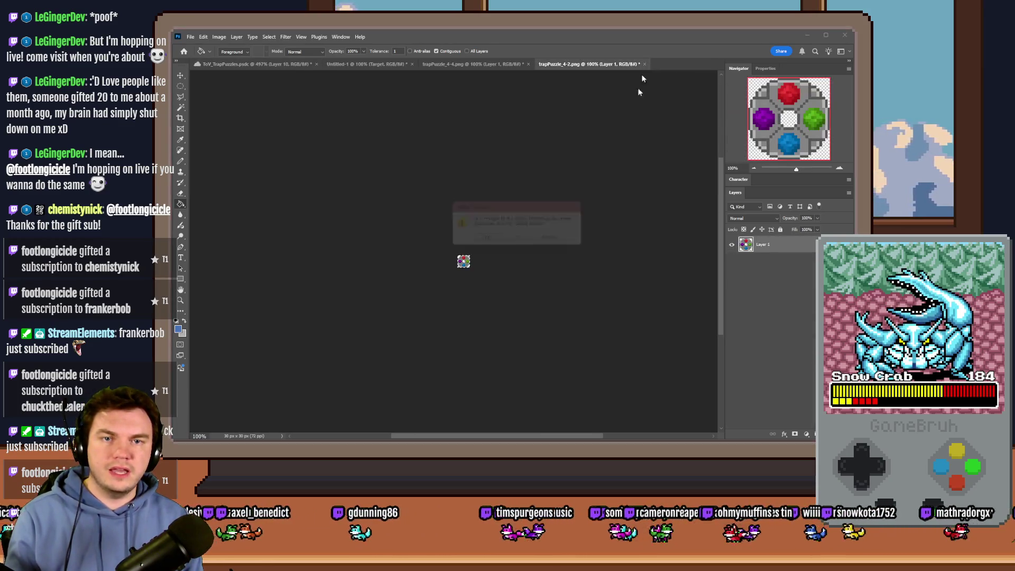
pyautogui.click(532, 240)
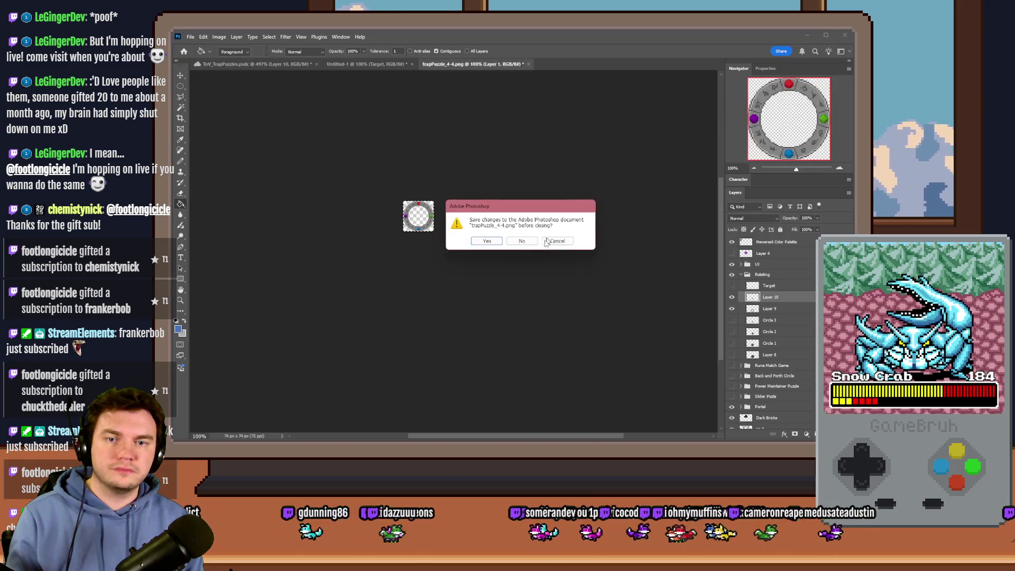
pyautogui.click(526, 243)
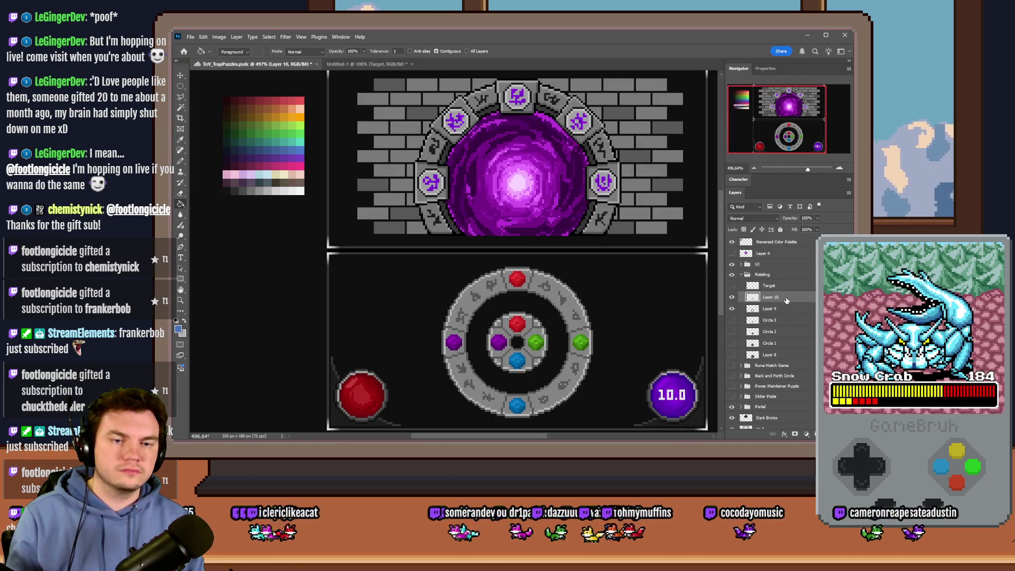
# - Duplicate the ring to Layer 11, position it, and toggle layer visibility to show the gem cross
pyautogui.hotkey('ctrl', 'j')
pyautogui.moveTo(550, 364)
pyautogui.mouseDown()
pyautogui.moveTo(486, 248)
pyautogui.moveTo(534, 349)
pyautogui.moveTo(550, 365)
pyautogui.moveTo(572, 362)
pyautogui.mouseUp()
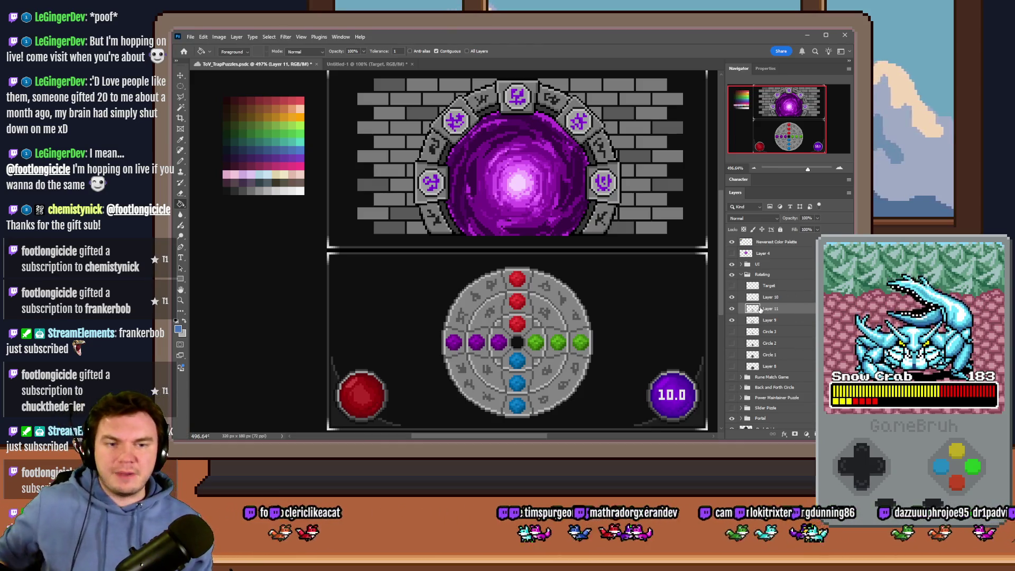
pyautogui.moveTo(731, 298); pyautogui.dragTo(732, 355)
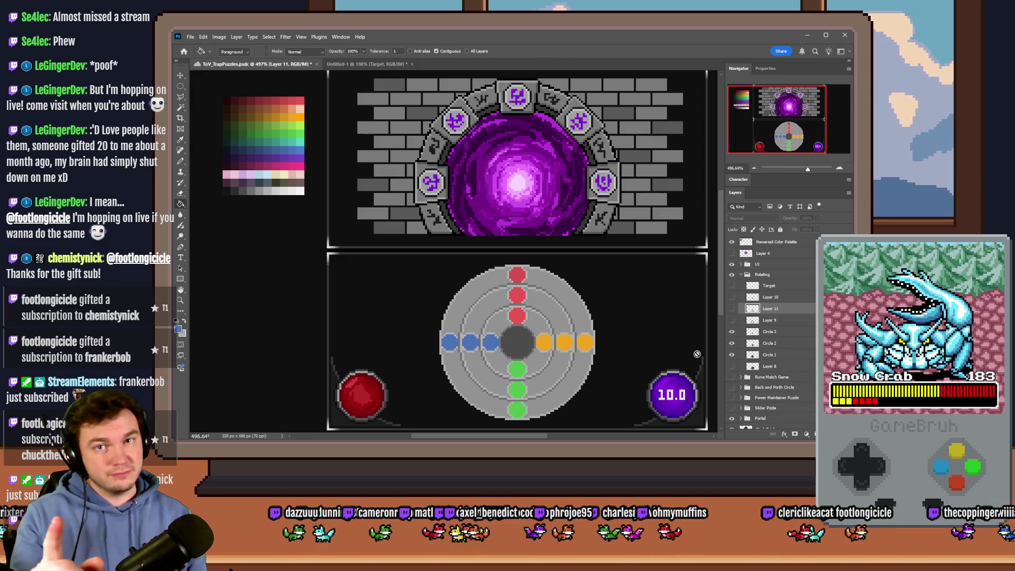
pyautogui.moveTo(731, 354); pyautogui.dragTo(733, 298)
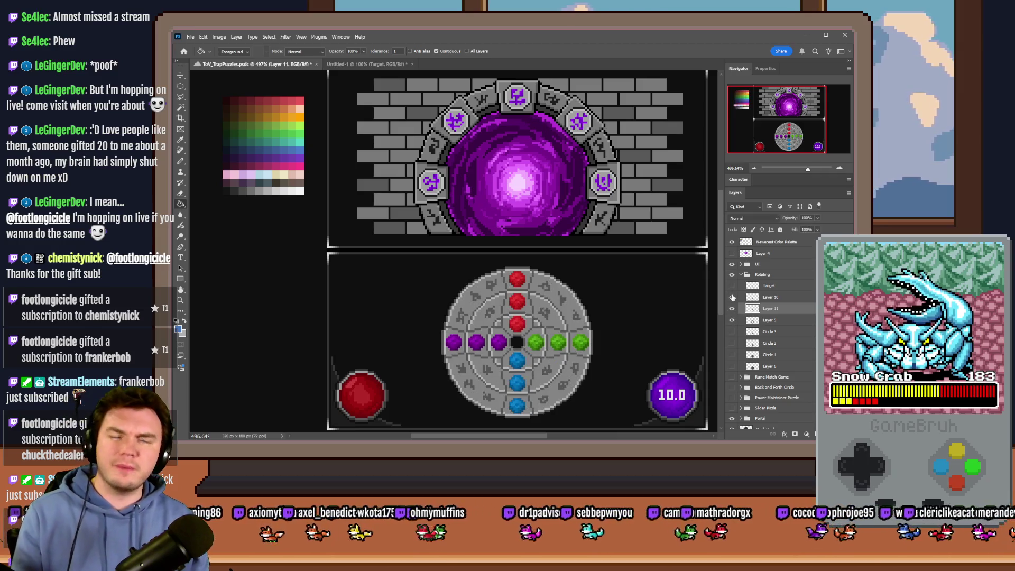
pyautogui.click(733, 297)
pyautogui.click(734, 297)
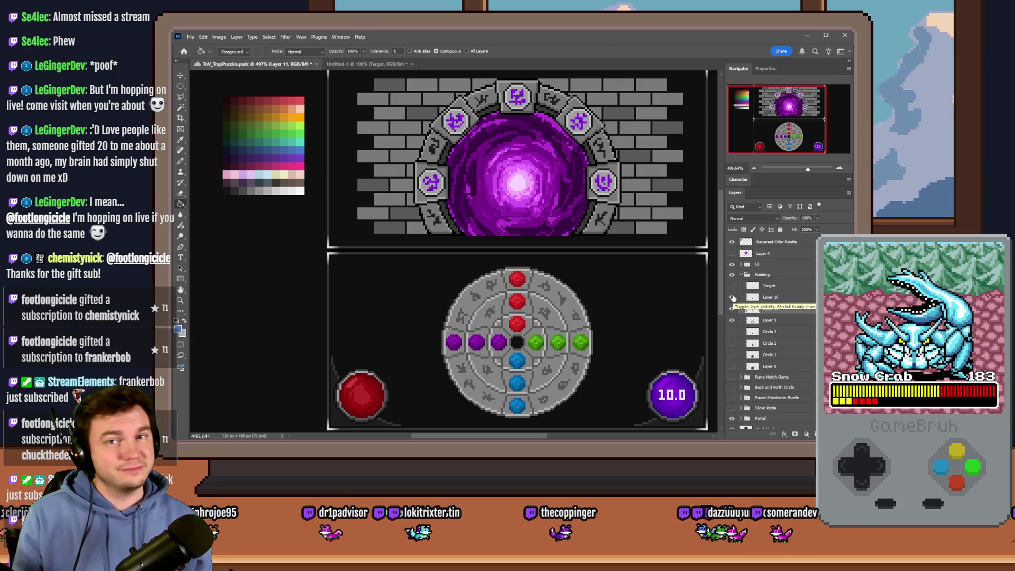
# - Preview the Target layer's circles, then group Layers 9, 10 and 11 into Group 1
pyautogui.click(732, 286)
pyautogui.click(733, 287)
pyautogui.click(732, 287)
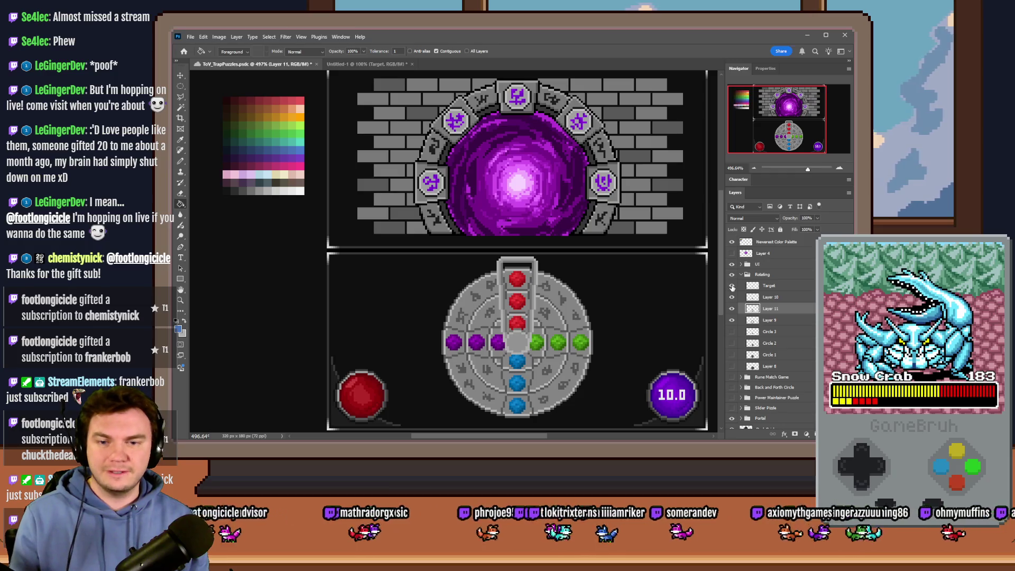
pyautogui.click(732, 287)
pyautogui.click(771, 297)
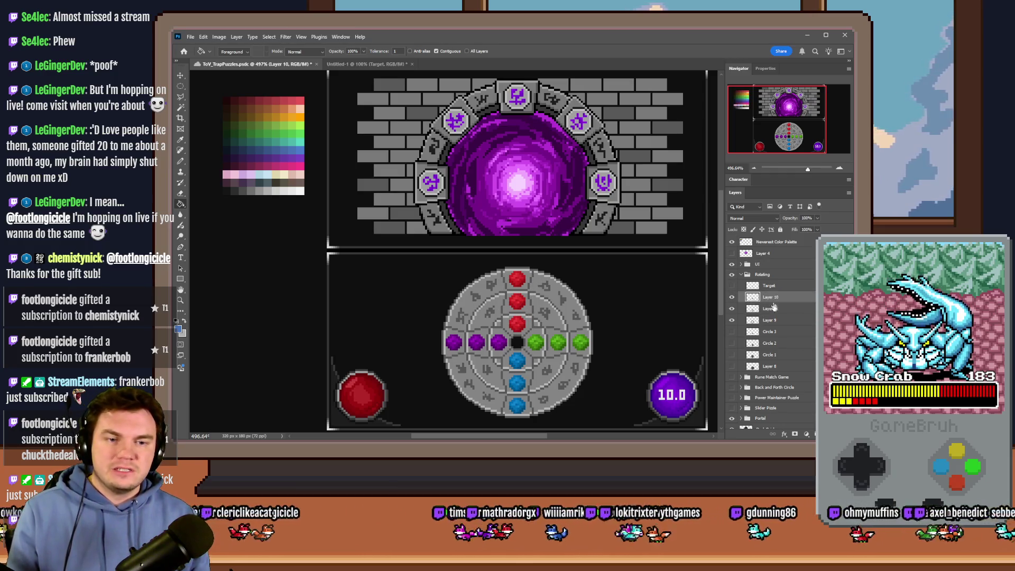
pyautogui.keyDown('shift'); pyautogui.click(773, 321); pyautogui.keyUp('shift')
pyautogui.hotkey('ctrl', 'g')
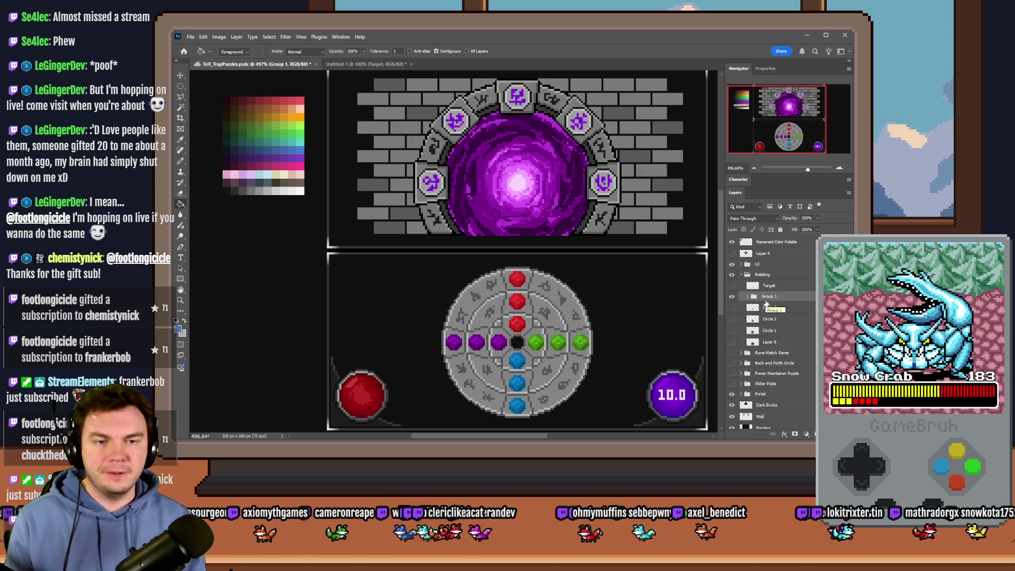
# - Turn on Layer 8's outer grey ring around the disc, then switch to RPG Maker MV
pyautogui.click(731, 344)
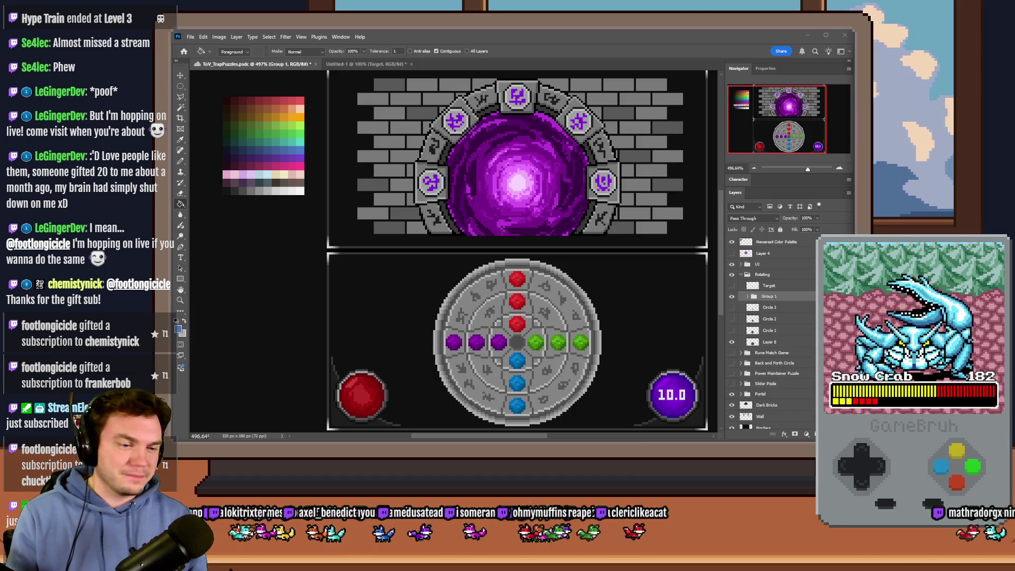
pyautogui.click(648, 104)
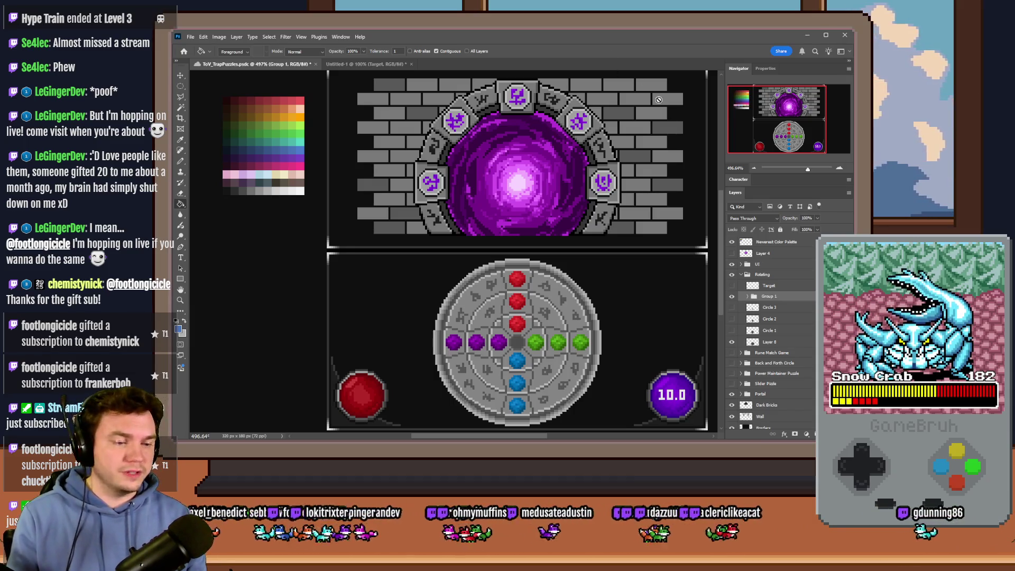
pyautogui.click(732, 342)
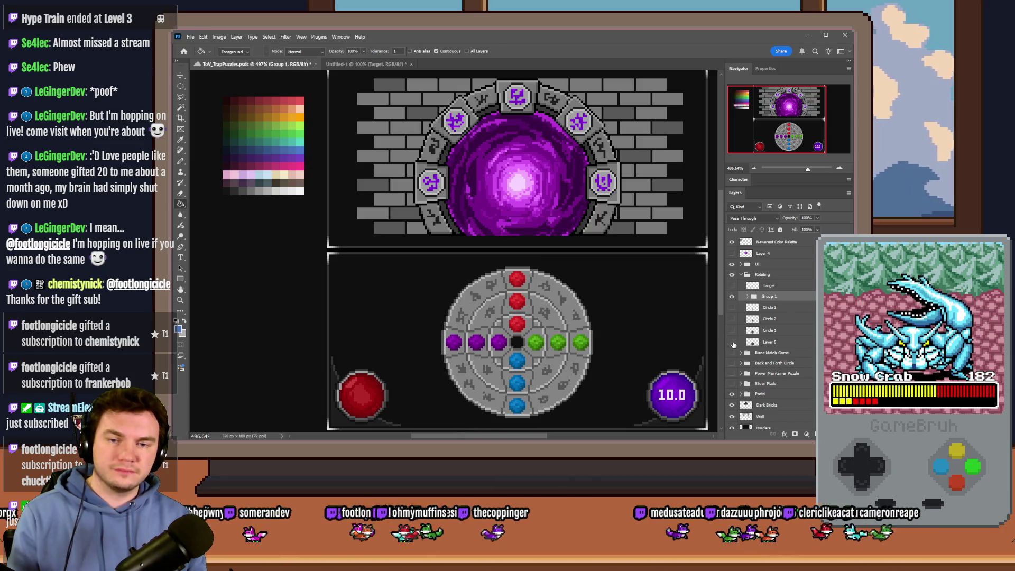
pyautogui.click(732, 343)
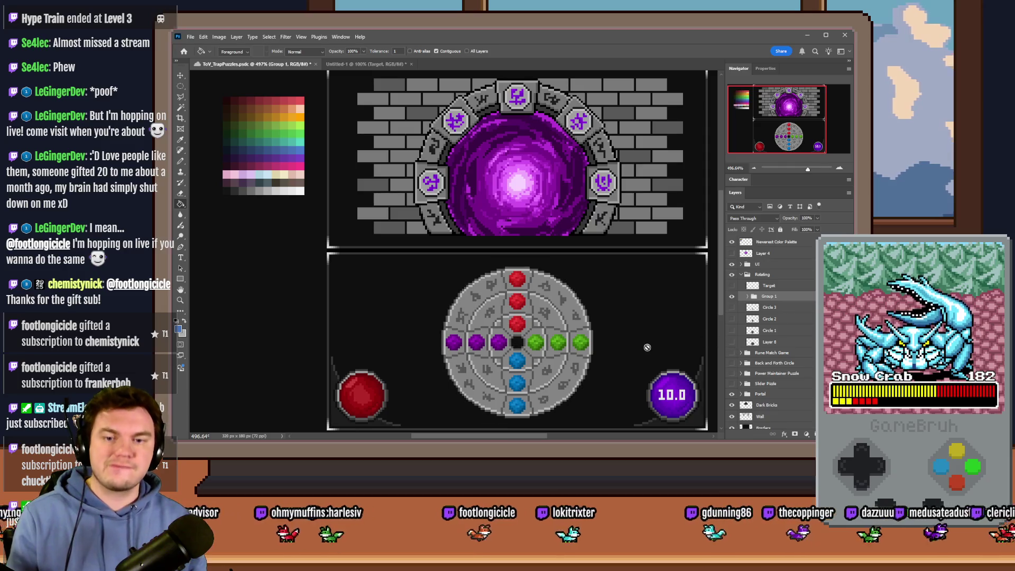
pyautogui.hotkey('alt', 'Tab')
pyautogui.press('Tab')
pyautogui.press('Tab')
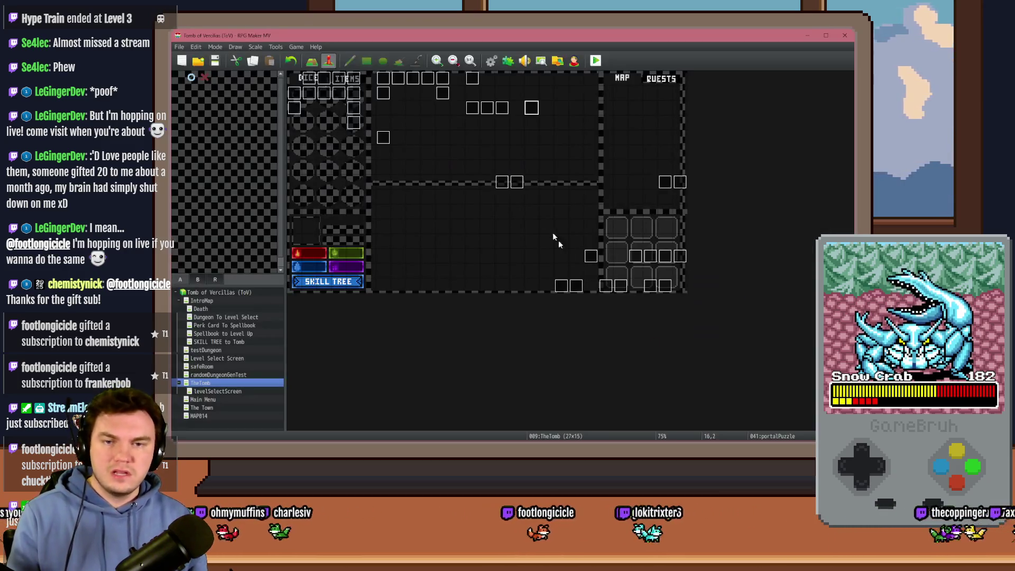
# - Check that portalPuzzle's Show Picture #29 uses portalPuzzle2, cancelling without changes
pyautogui.doubleClick(523, 117)
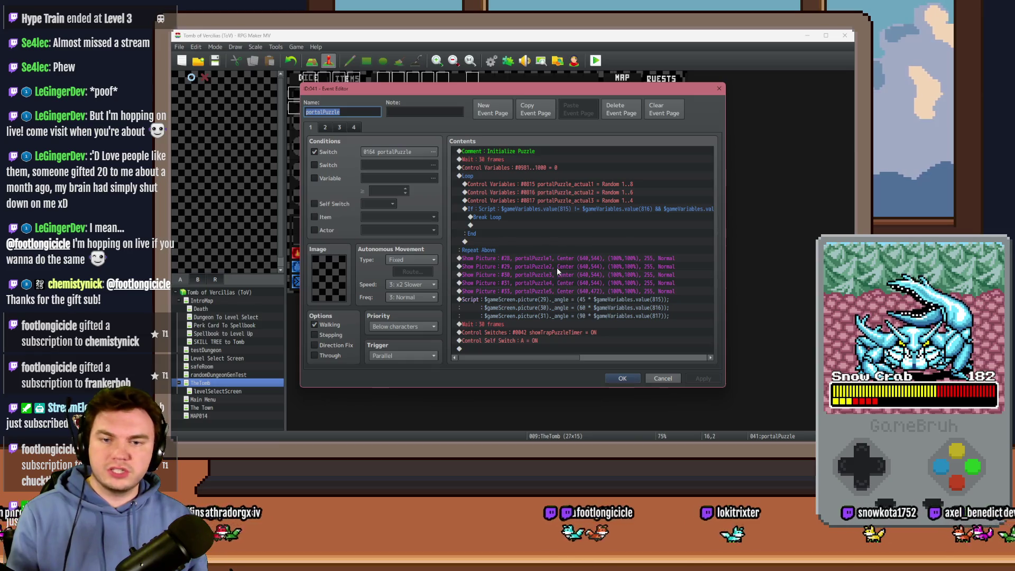
pyautogui.doubleClick(559, 268)
pyautogui.click(569, 199)
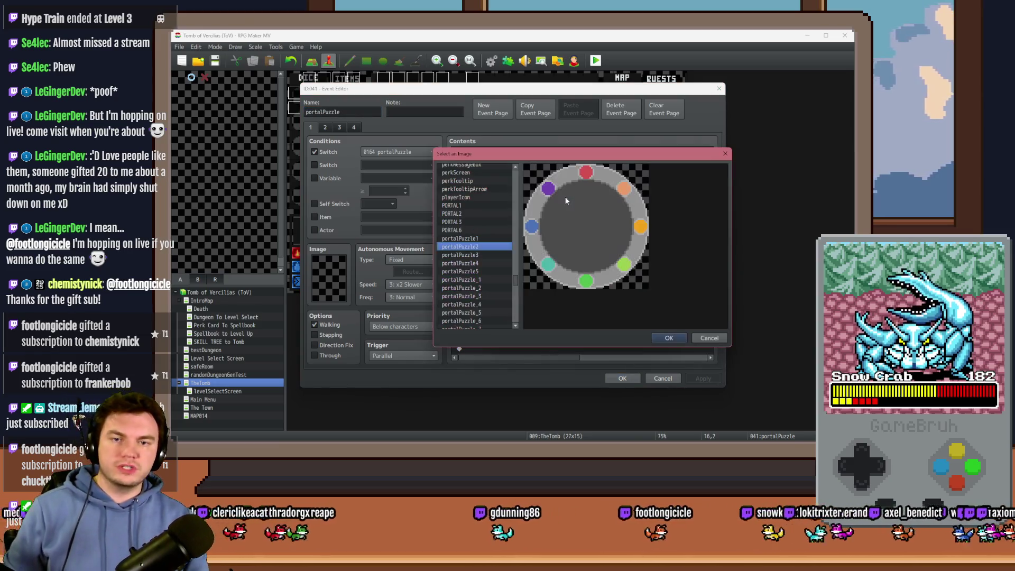
pyautogui.click(719, 340)
pyautogui.click(648, 314)
pyautogui.hotkey('alt', 'Tab')
pyautogui.hotkey('alt', 'Tab')
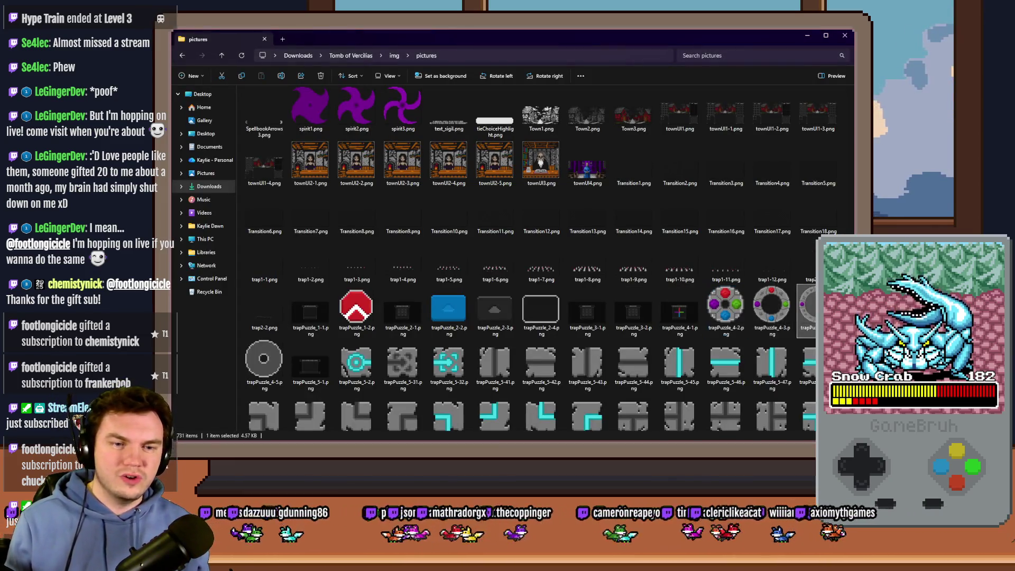
# - Duplicate the three trapPuzzle_4 files in the pictures folder
pyautogui.keyDown('ctrl'); pyautogui.click(721, 324); pyautogui.keyUp('ctrl')
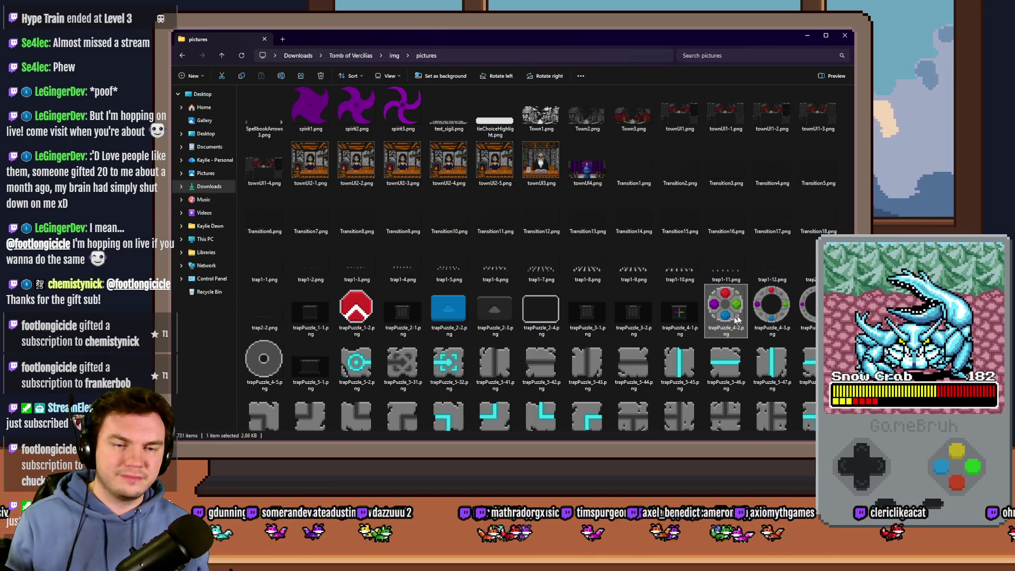
pyautogui.hotkey('ctrl', 'c')
pyautogui.hotkey('ctrl', 'v')
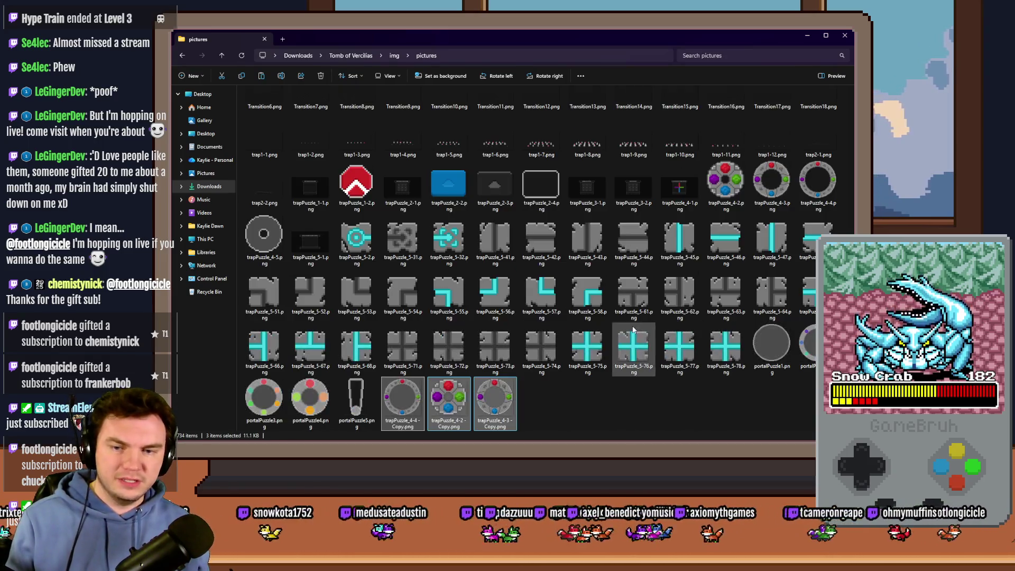
pyautogui.click(405, 413)
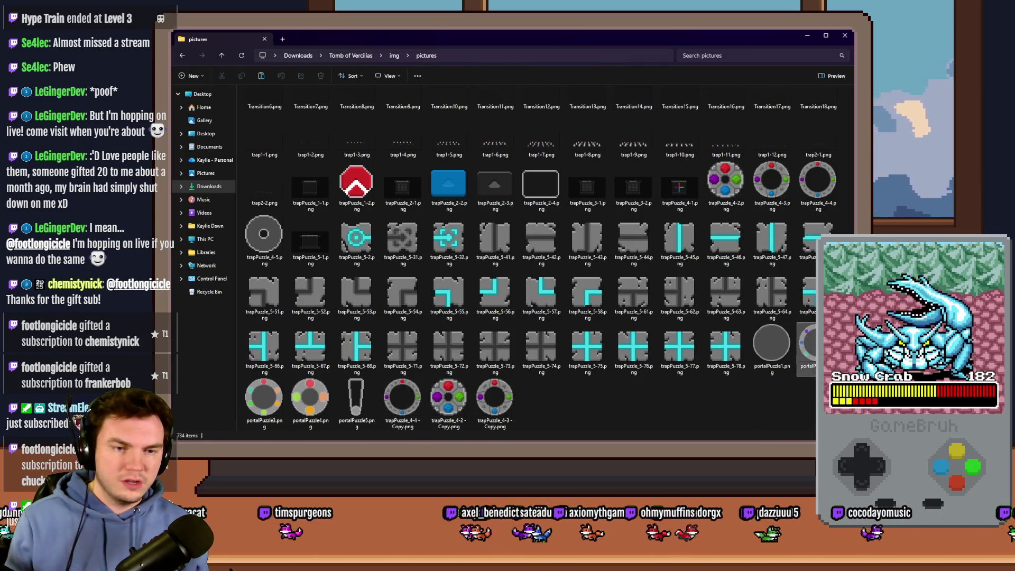
# - Rename the trapPuzzle_4-4 copy to trapPuzzle1.png
pyautogui.click(309, 403)
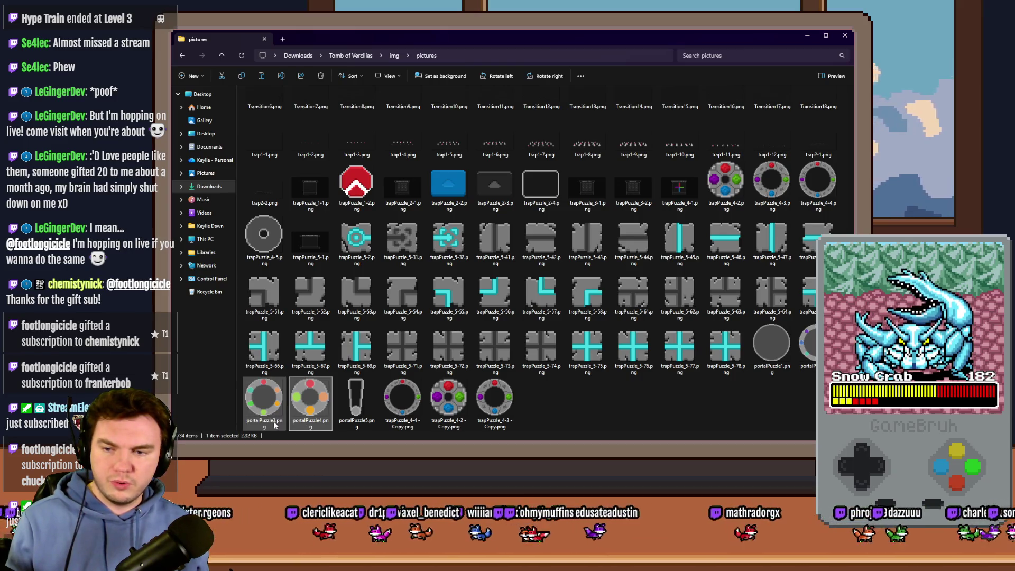
pyautogui.click(764, 355)
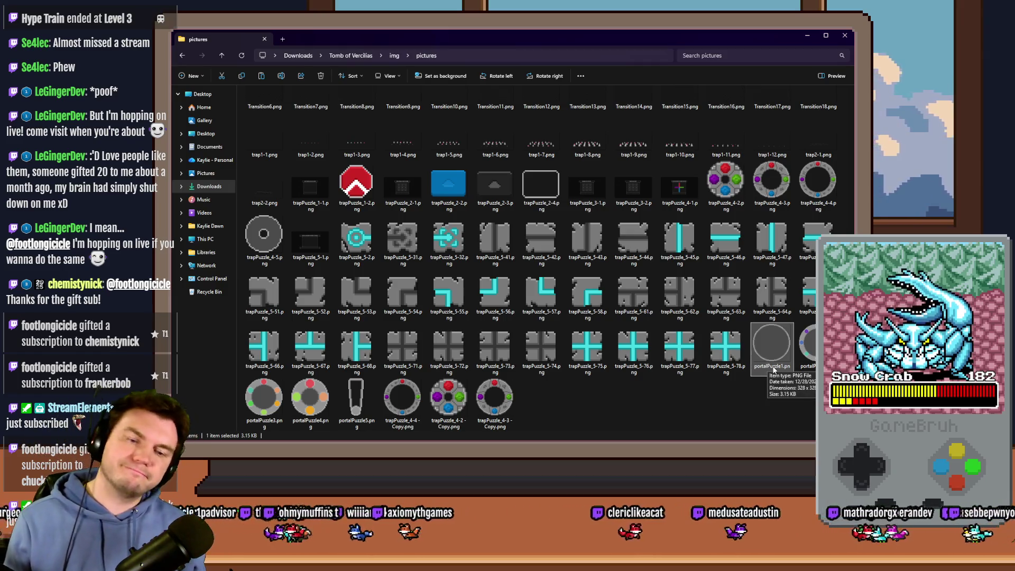
pyautogui.click(406, 407)
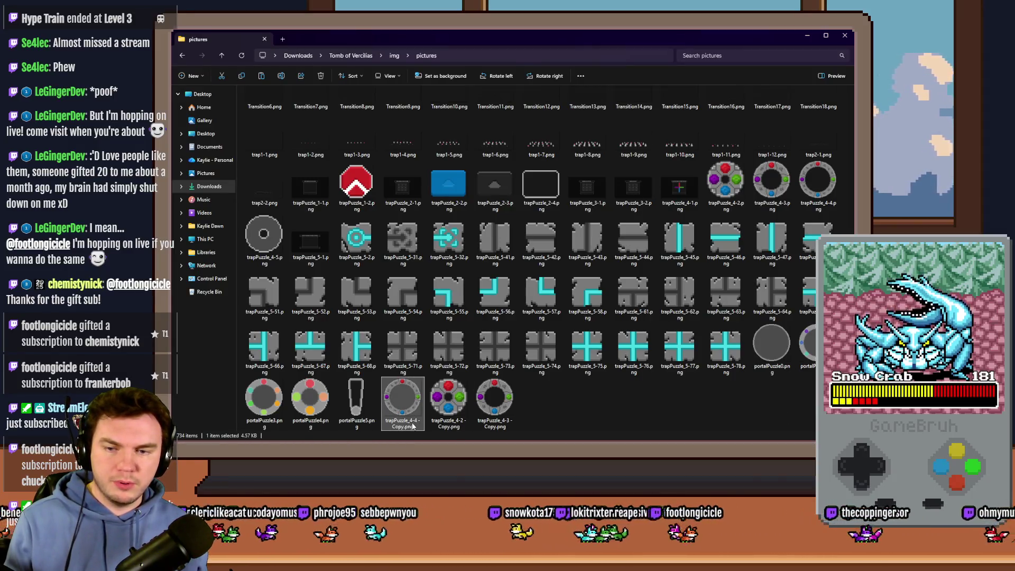
pyautogui.click(413, 426)
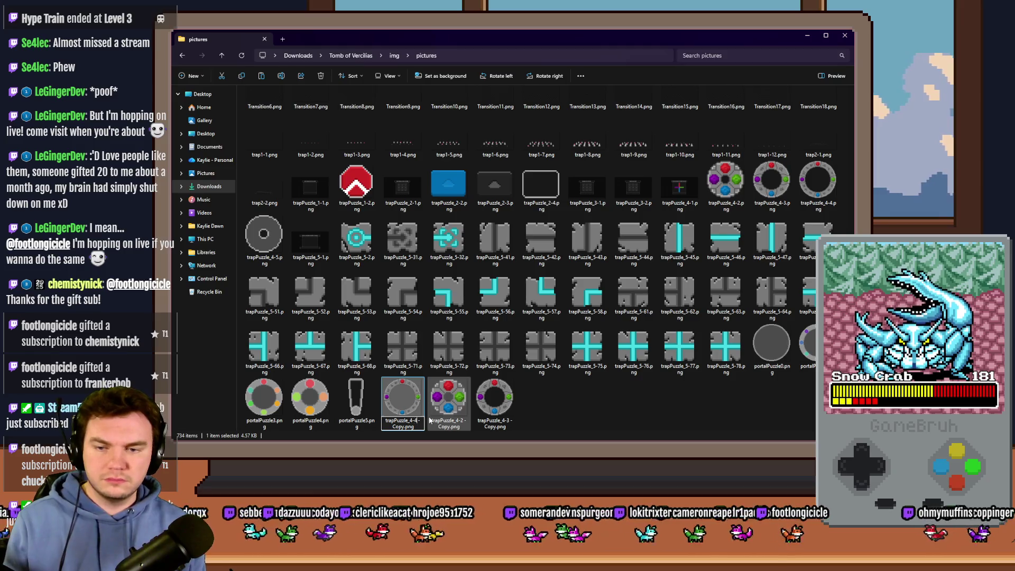
pyautogui.press('BackSpace')
pyautogui.press('BackSpace')
pyautogui.press('BackSpace')
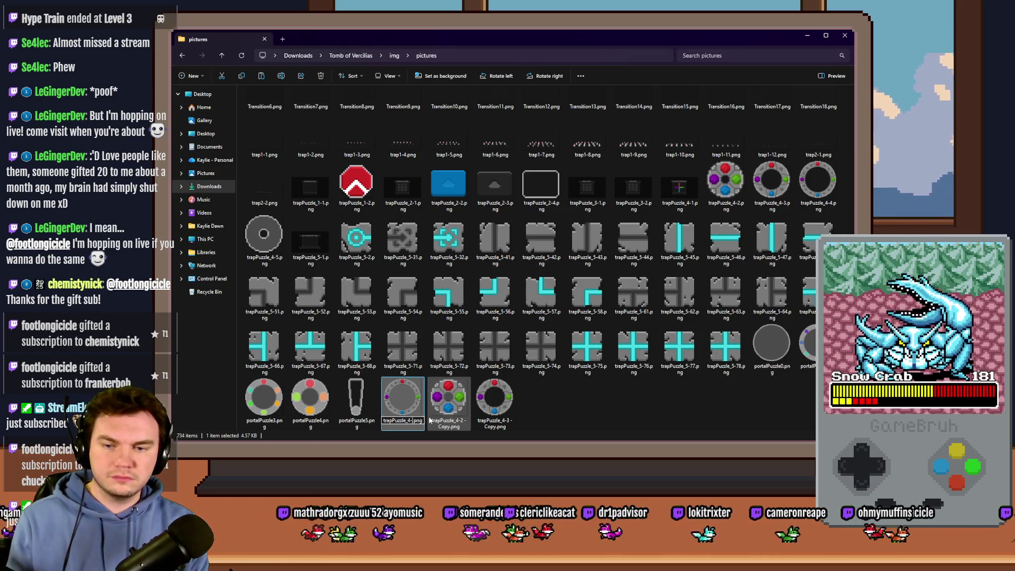
pyautogui.press('BackSpace')
pyautogui.write('1')
pyautogui.press('Return')
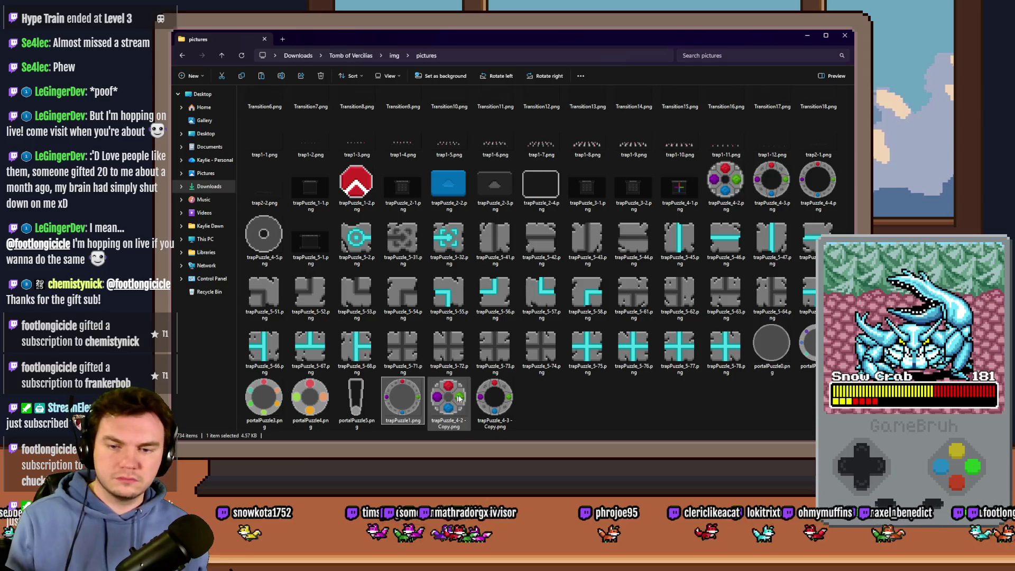
# - Rename the trapPuzzle_4-3 copy to a new numbered name, dropping its '- Copy' suffix
pyautogui.click(485, 401)
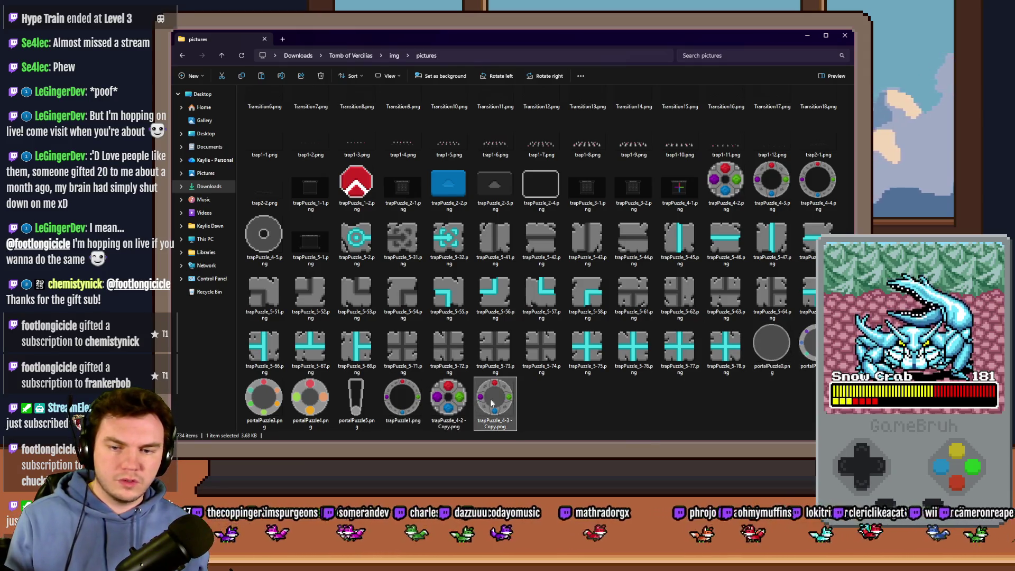
pyautogui.press('F2')
pyautogui.press('Right')
pyautogui.press('BackSpace')
pyautogui.press('BackSpace')
pyautogui.press('BackSpace')
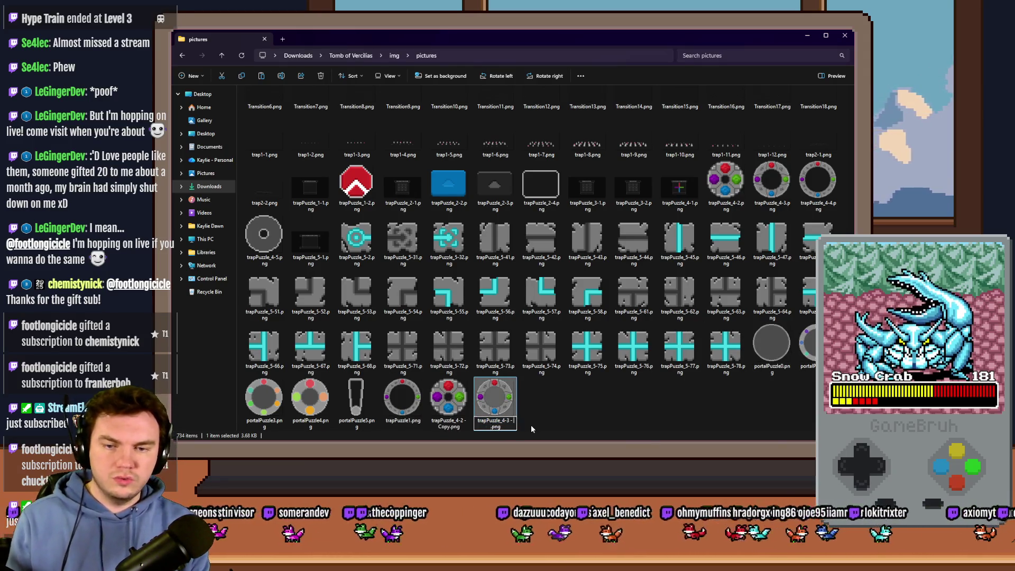
pyautogui.write('6')
pyautogui.press('Return')
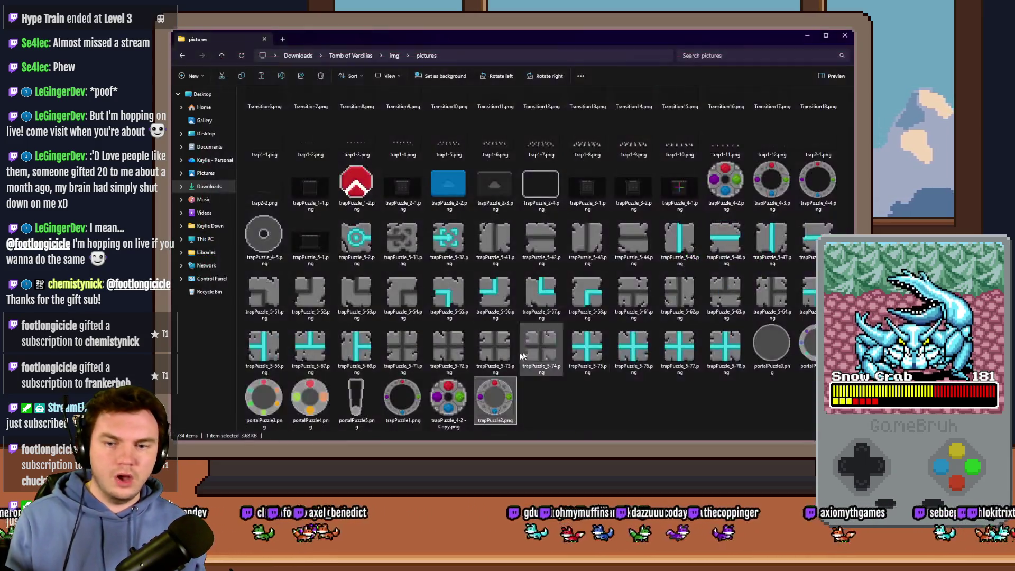
pyautogui.click(412, 412)
pyautogui.click(389, 420)
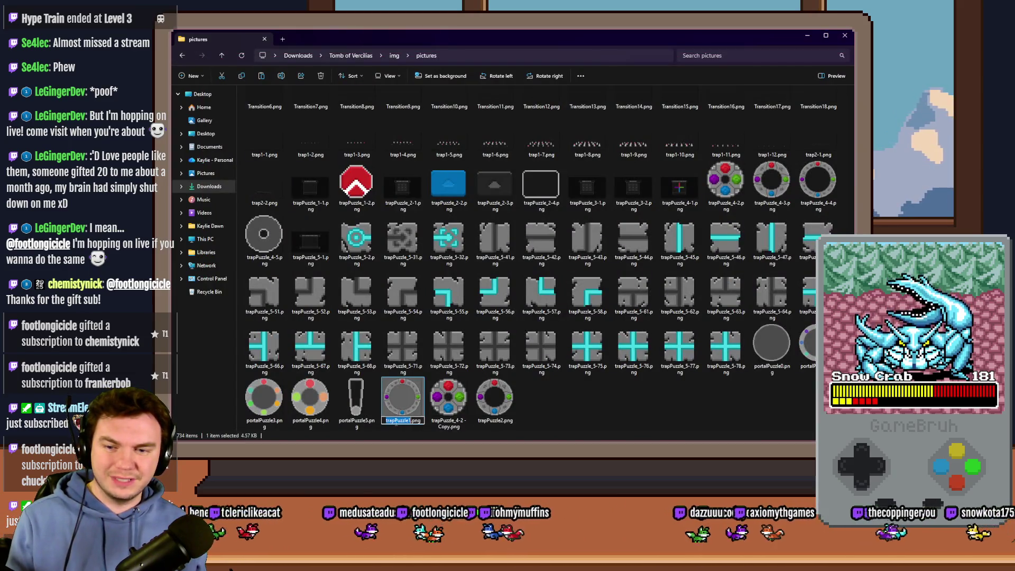
# - Rename trapPuzzle1.png and trapPuzzle2.png to portalPuzzle1.png and portalPuzzle2.png
pyautogui.write('portal')
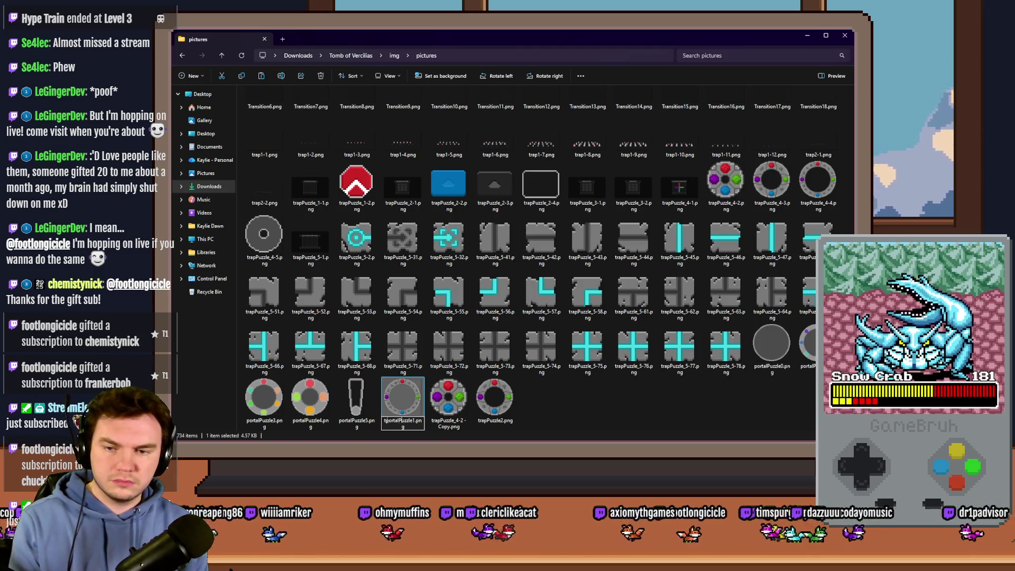
pyautogui.press('Return')
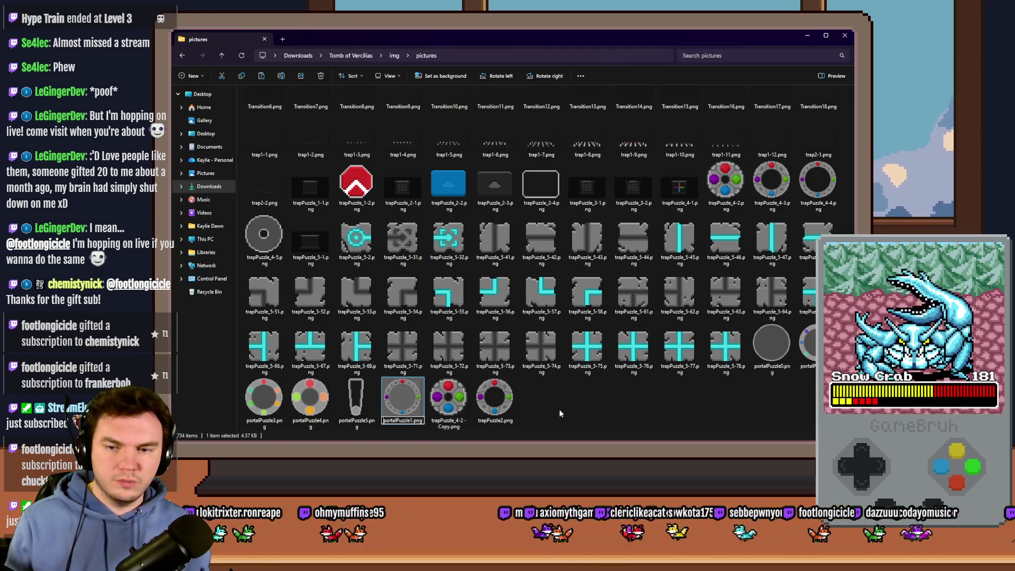
pyautogui.click(492, 415)
pyautogui.press('F2')
pyautogui.write('portal')
pyautogui.press('Return')
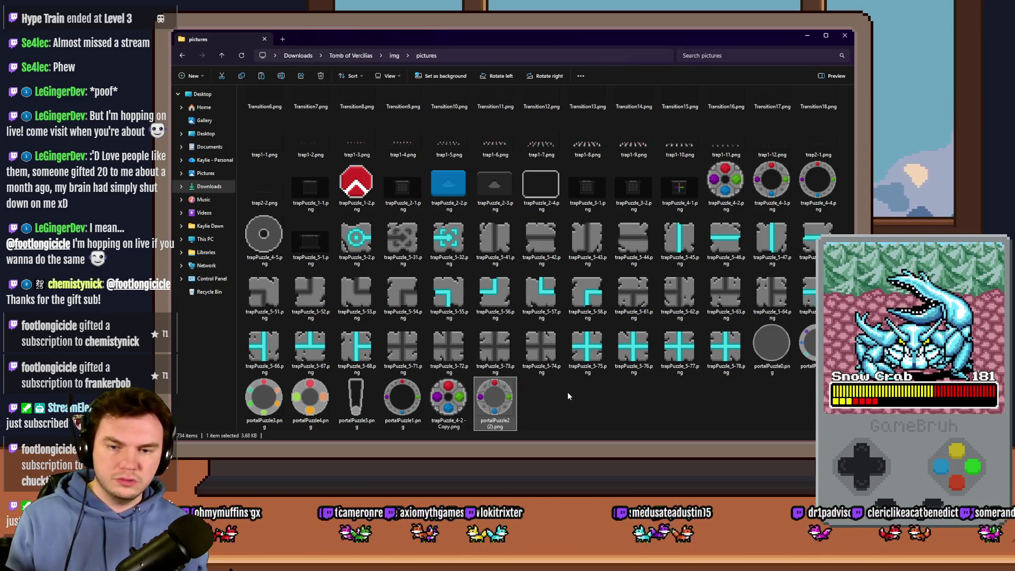
# - Delete the three outdated portal images, including the old portalPuzzle4
pyautogui.click(809, 365)
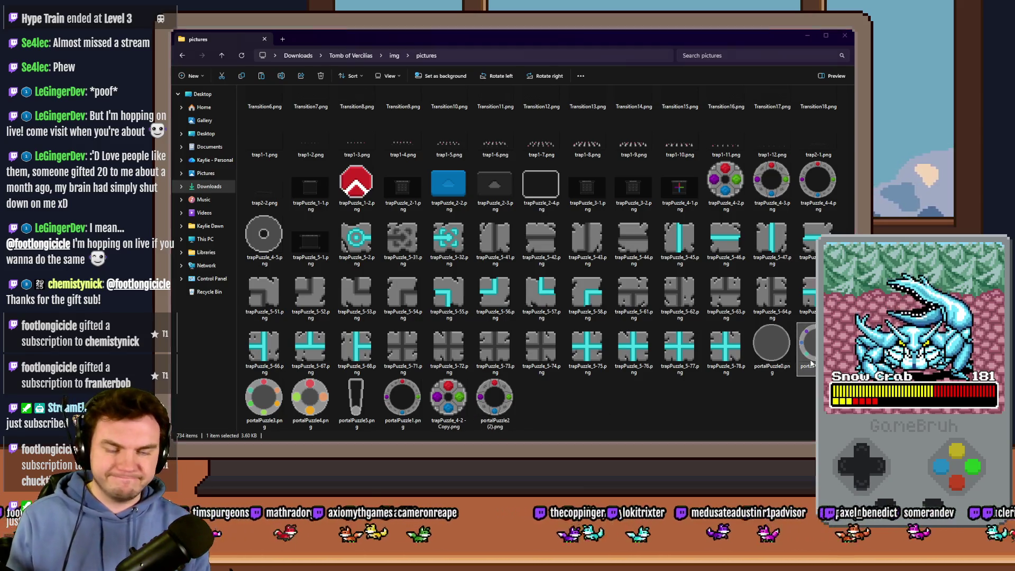
pyautogui.press('Delete')
pyautogui.click(804, 352)
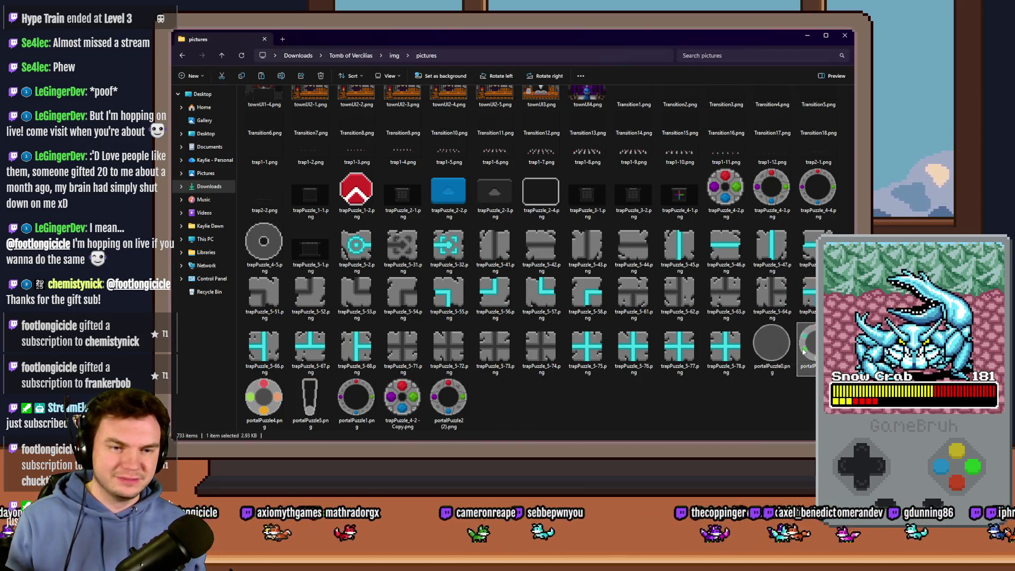
pyautogui.press('Delete')
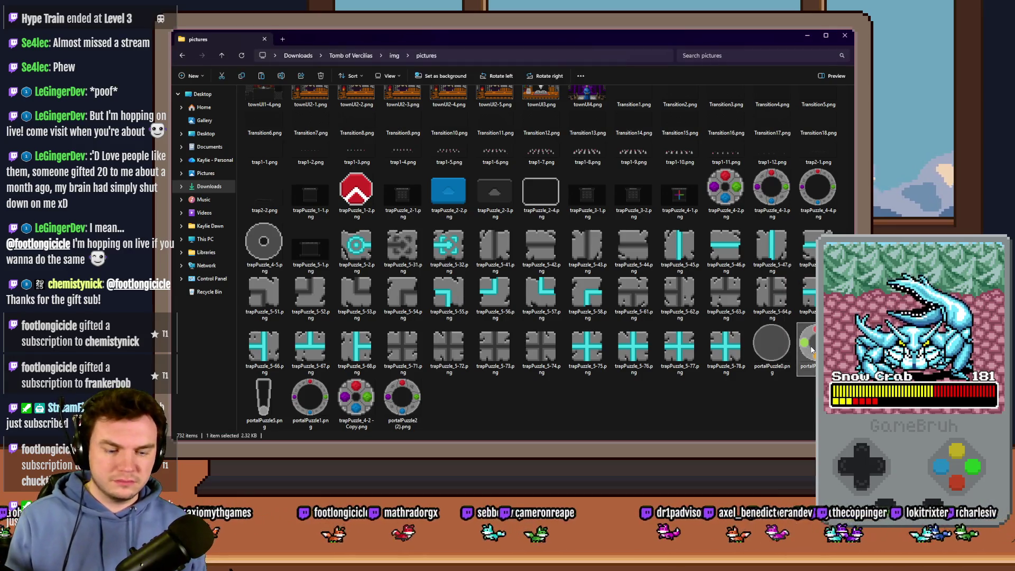
pyautogui.click(804, 352)
pyautogui.press('Delete')
# - Rename portalPuzzle2 (2).png to portalPuzzle2.png
pyautogui.click(356, 402)
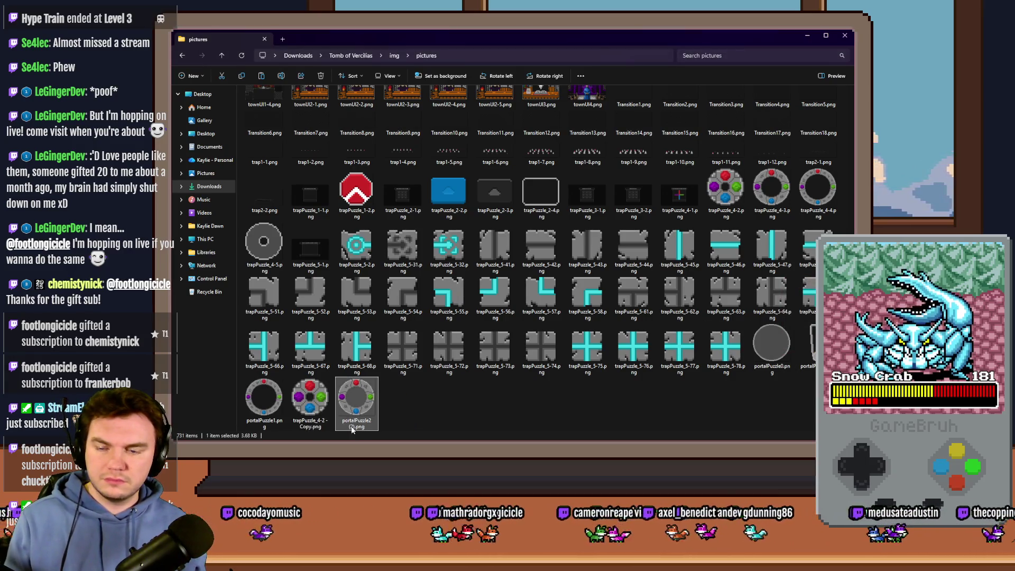
pyautogui.press('F2')
pyautogui.press('Right')
pyautogui.press('BackSpace')
pyautogui.press('BackSpace')
pyautogui.press('BackSpace')
pyautogui.press('Return')
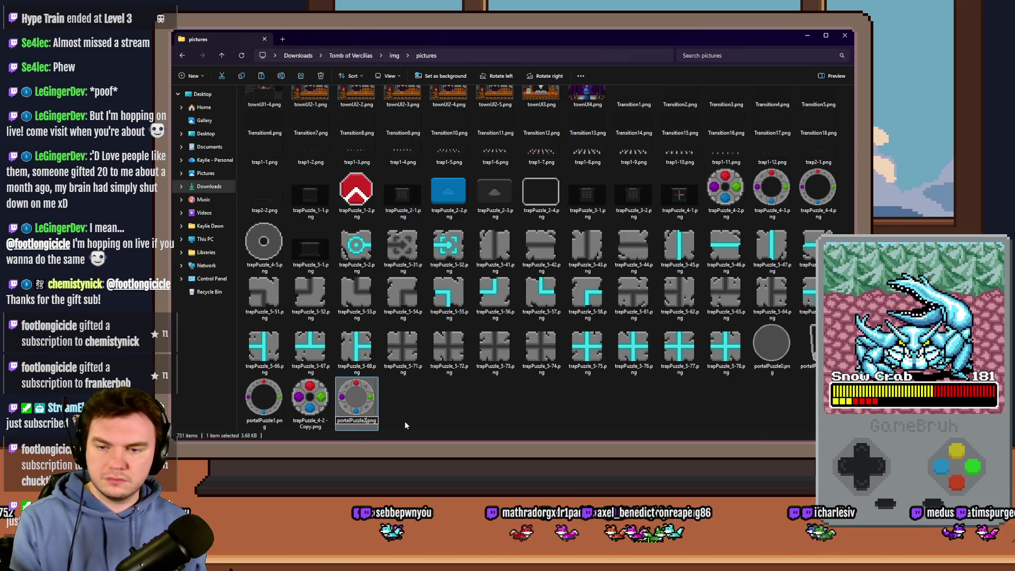
# - Rename trapPuzzle_4-2 - Copy.png to portalPuzzle3.png
pyautogui.click(284, 394)
pyautogui.click(310, 404)
pyautogui.click(313, 425)
pyautogui.write('portalPuzzle')
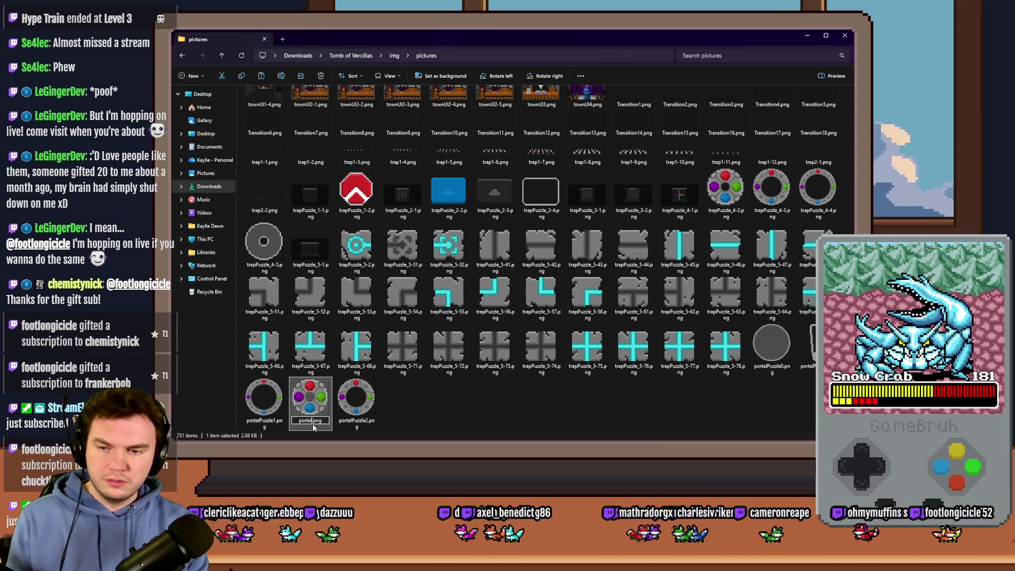
pyautogui.write('3')
pyautogui.press('Return')
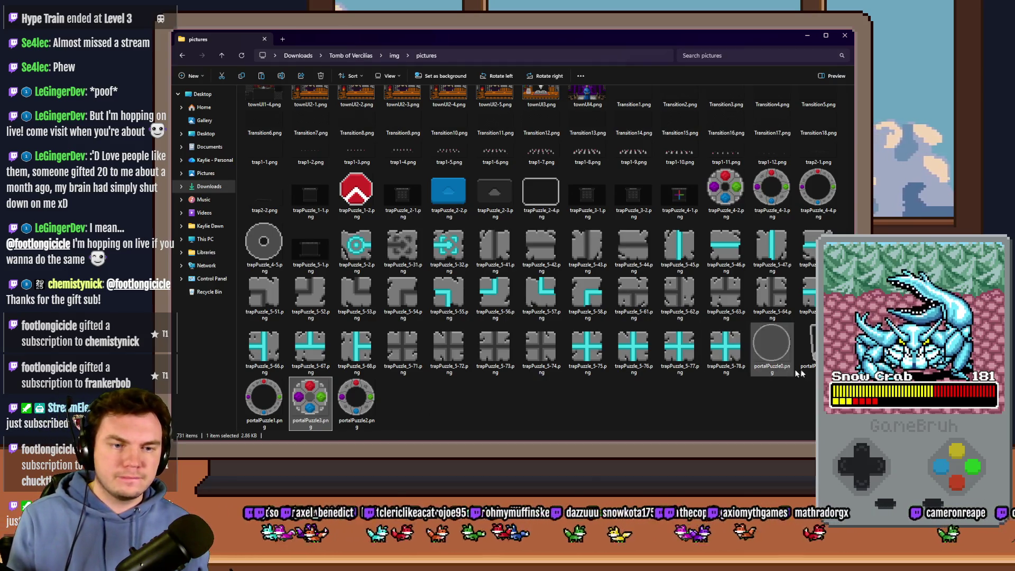
pyautogui.scroll(5, 610, 420)
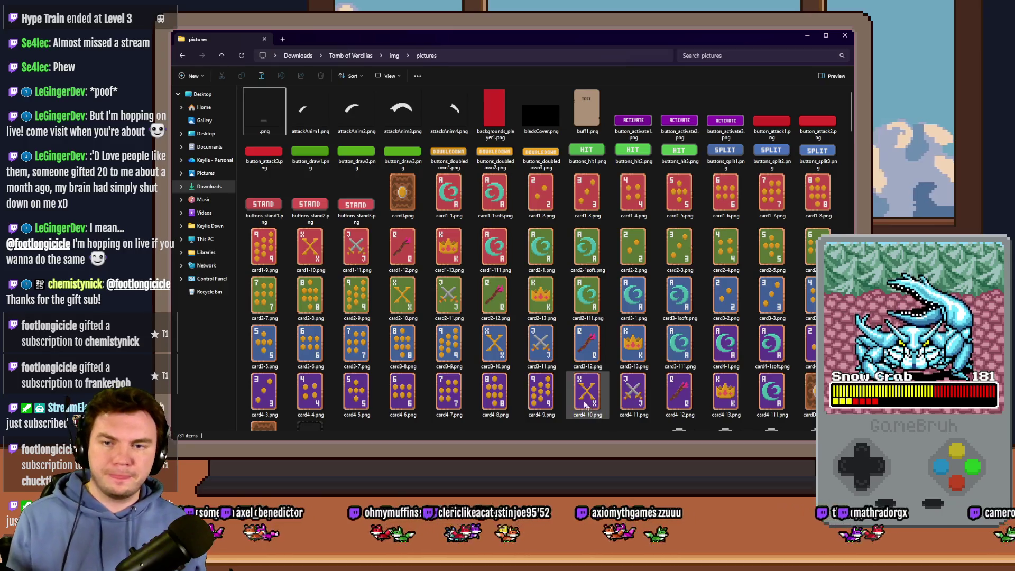
pyautogui.hotkey('alt', 'Tab')
pyautogui.hotkey('alt', 'Tab')
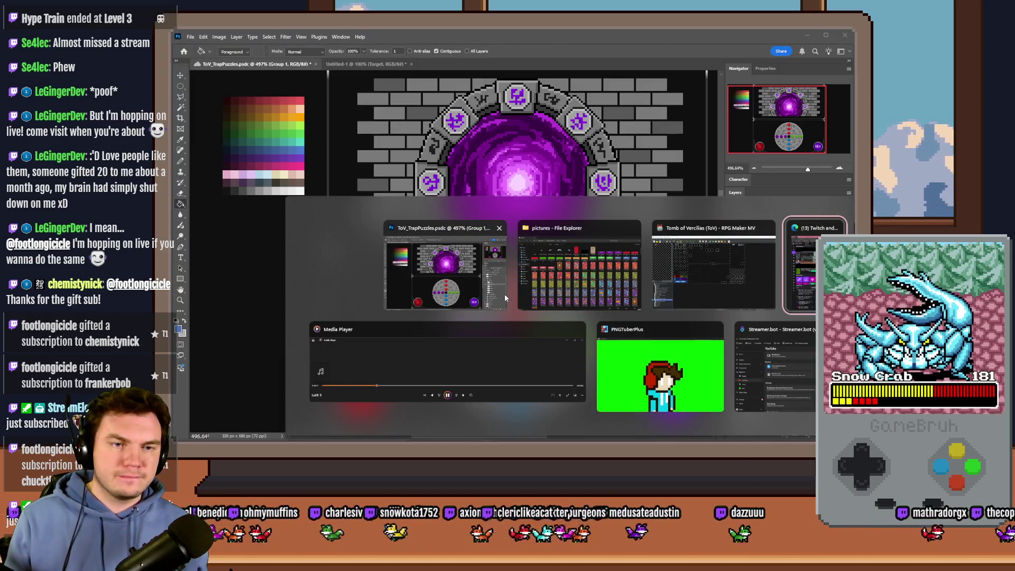
# - Set Show Picture #28 in the portalPuzzle event to portalPuzzle0
pyautogui.click(743, 241)
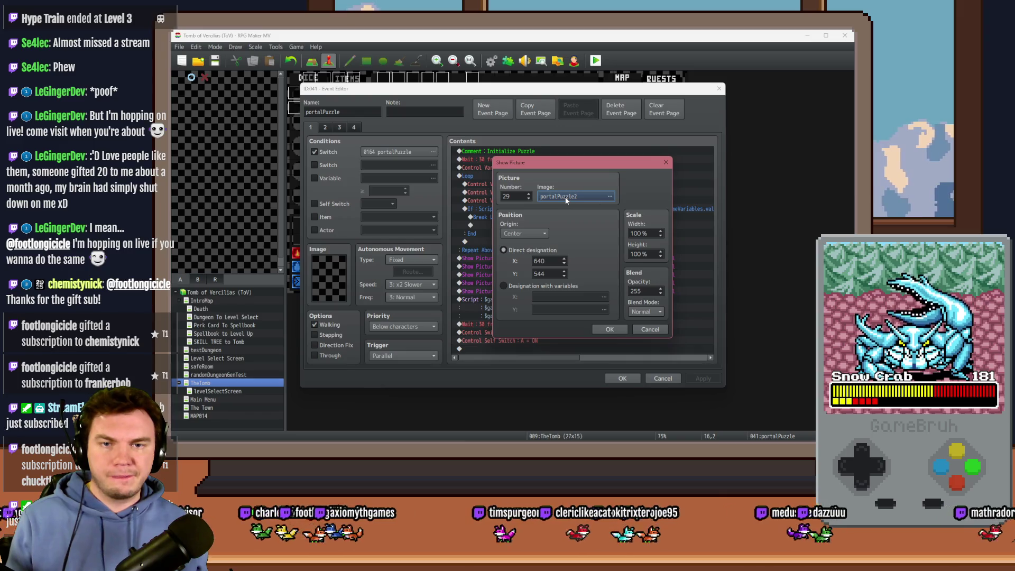
pyautogui.press('Return')
pyautogui.press('Up')
pyautogui.press('Return')
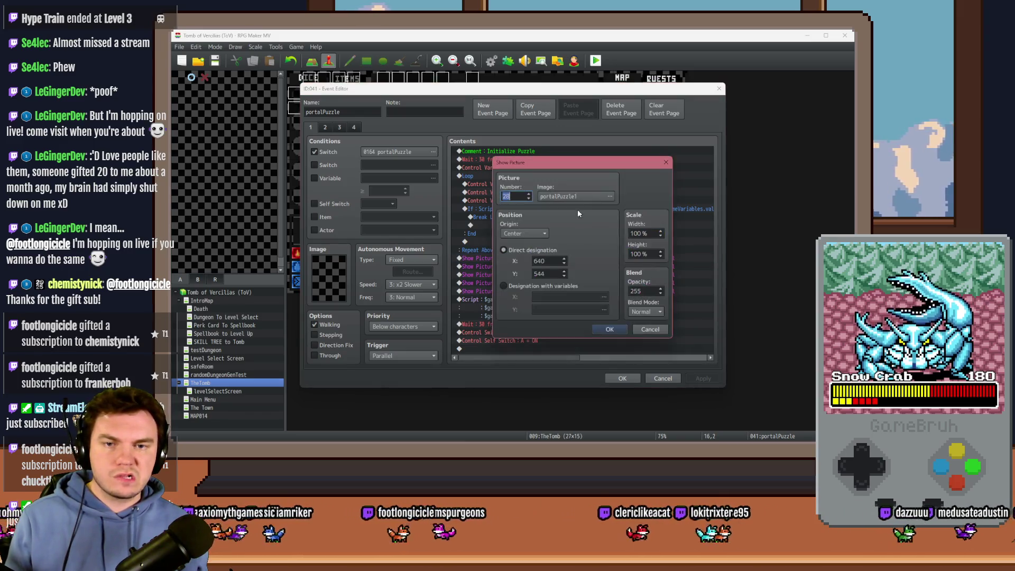
pyautogui.click(579, 201)
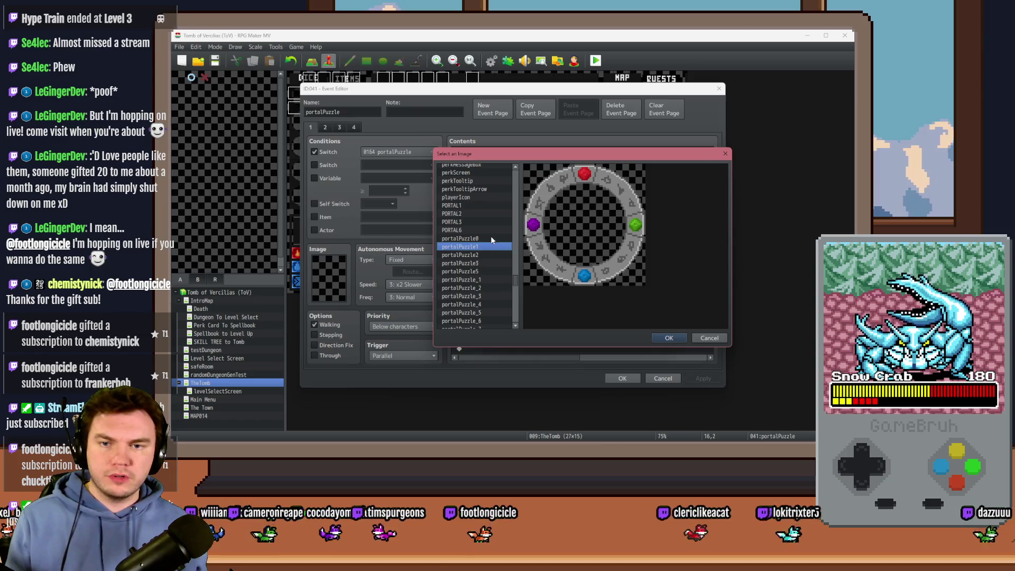
pyautogui.doubleClick(491, 236)
pyautogui.click(610, 329)
# - Set pictures #29 and #30 to portalPuzzle1 and portalPuzzle2
pyautogui.doubleClick(562, 258)
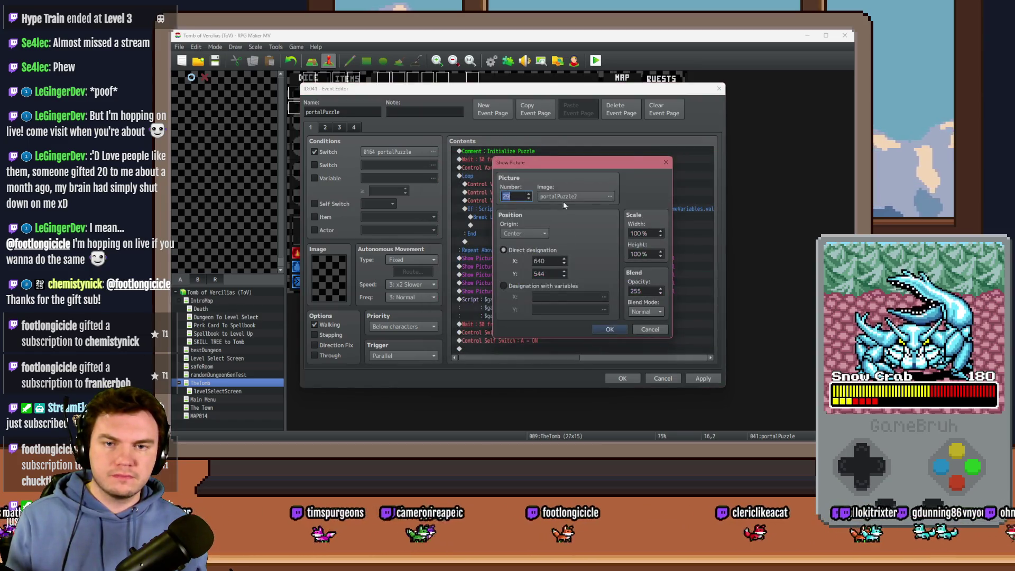
pyautogui.click(563, 198)
pyautogui.doubleClick(491, 239)
pyautogui.click(610, 328)
pyautogui.doubleClick(547, 285)
pyautogui.click(582, 196)
pyautogui.doubleClick(491, 243)
pyautogui.click(609, 329)
# - Set picture #31 to portalPuzzle3 and select the leftover picture #33 command
pyautogui.doubleClick(553, 280)
pyautogui.click(559, 198)
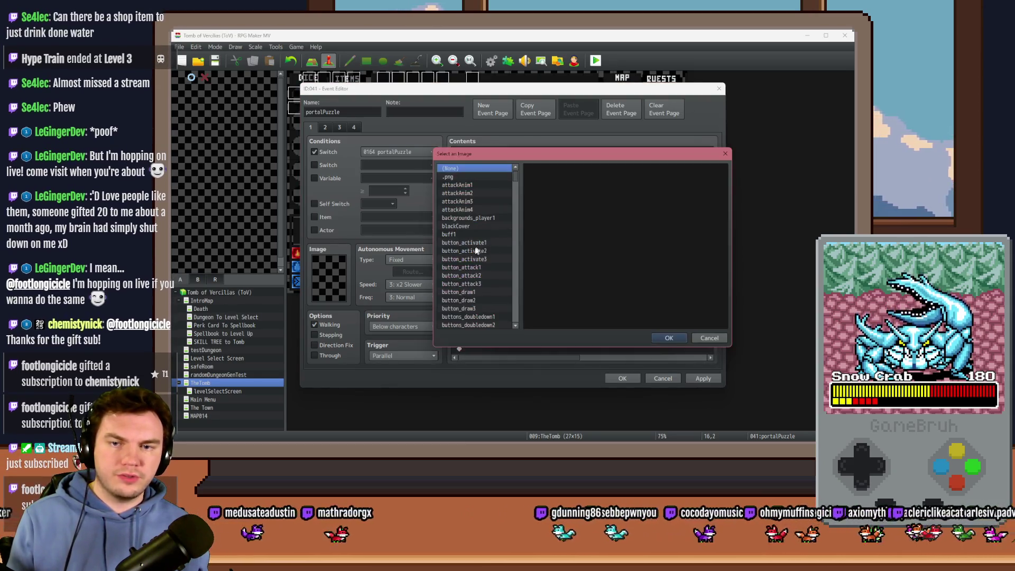
pyautogui.scroll(-2, 505, 230)
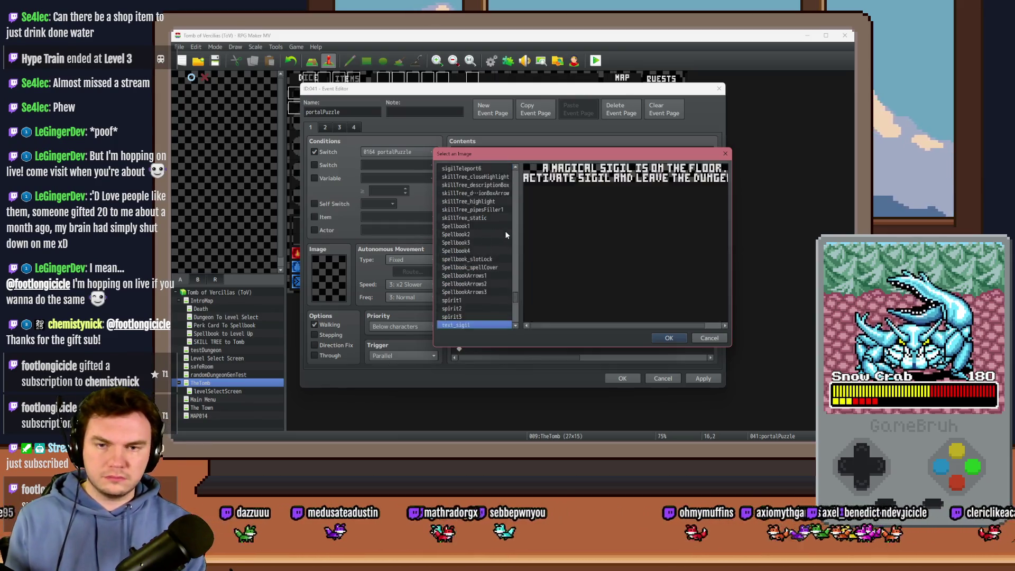
pyautogui.press('p')
pyautogui.scroll(-6, 497, 264)
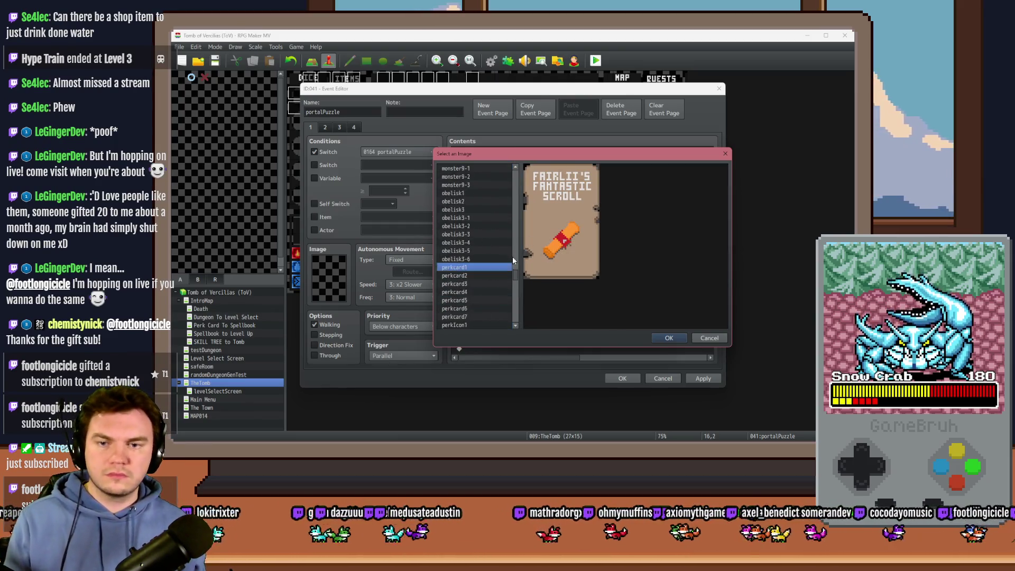
pyautogui.scroll(-3, 497, 264)
pyautogui.click(482, 226)
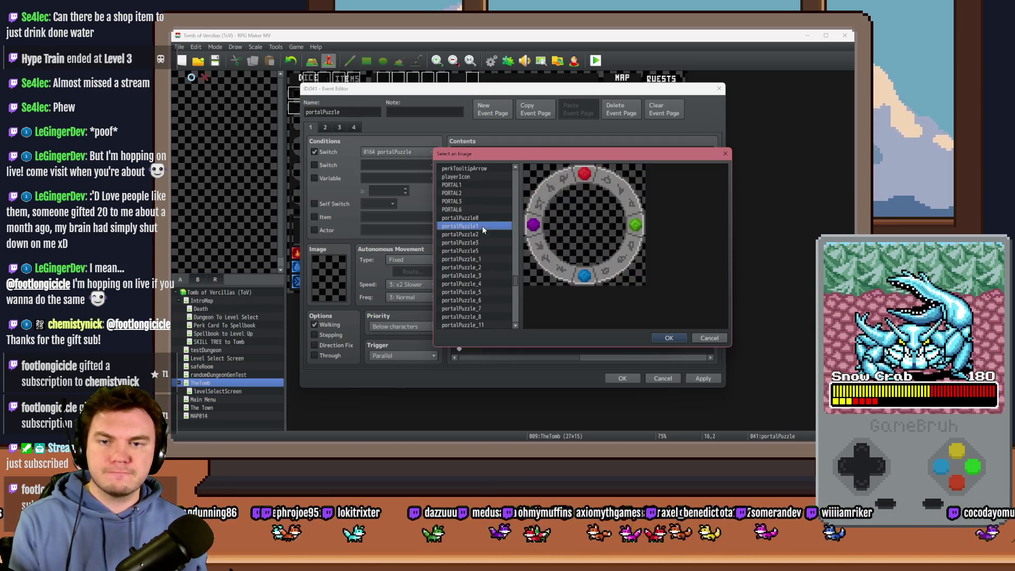
pyautogui.press('Down')
pyautogui.press('Down')
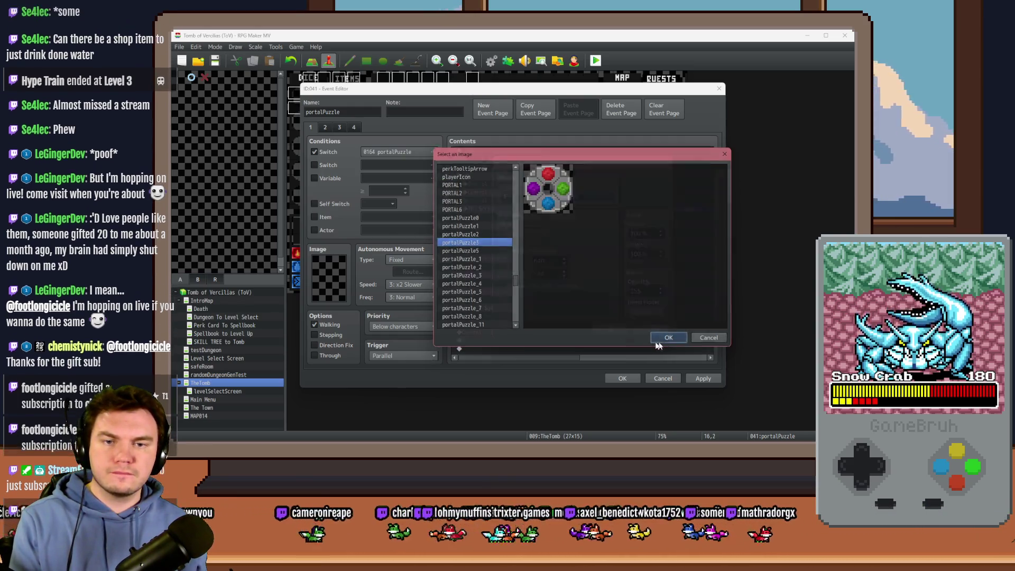
pyautogui.click(667, 338)
pyautogui.click(591, 322)
pyautogui.click(566, 293)
pyautogui.click(573, 284)
pyautogui.click(570, 291)
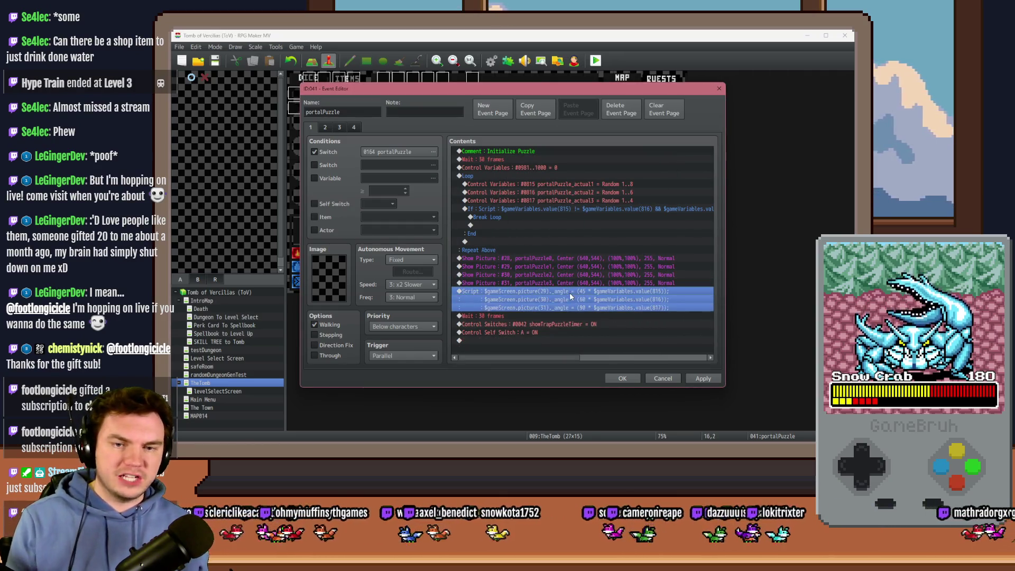
# - Delete the portalPuzzle5 picture line and set each ring angle to 90 × variable − 90
pyautogui.press('Delete')
pyautogui.click(580, 292)
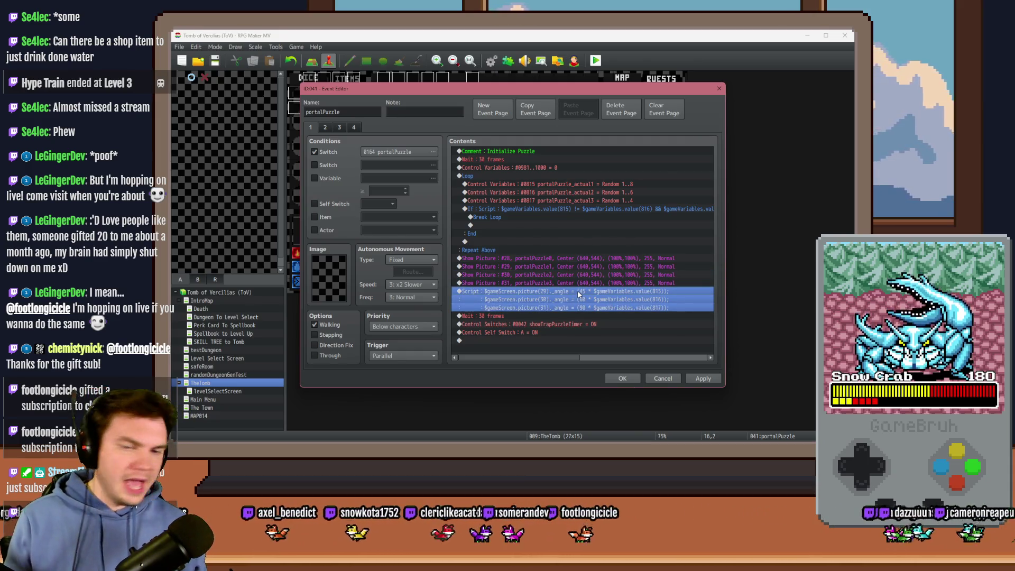
pyautogui.doubleClick(577, 290)
pyautogui.write('90')
pyautogui.moveTo(629, 199); pyautogui.dragTo(661, 198)
pyautogui.click(659, 198)
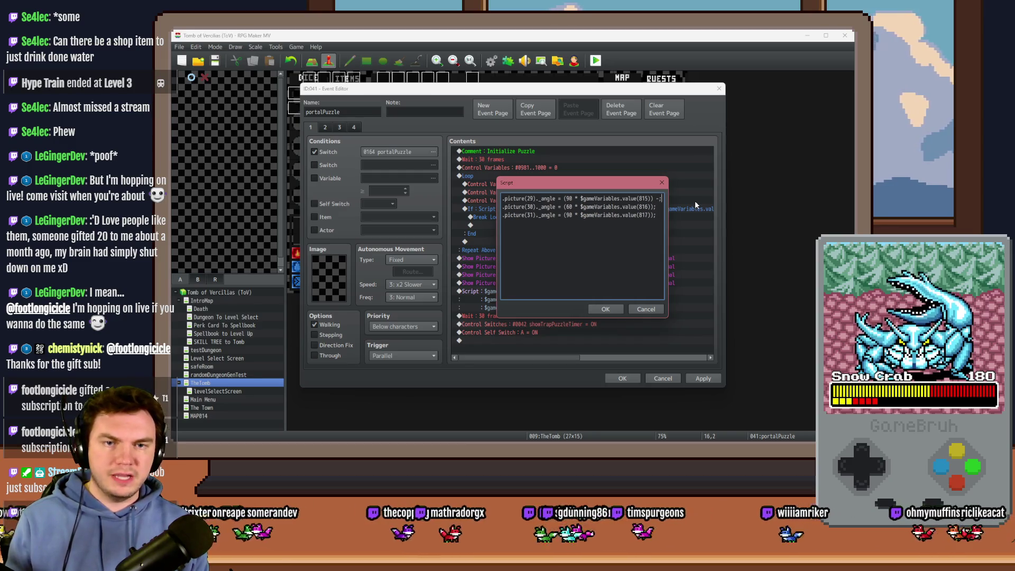
pyautogui.write('90')
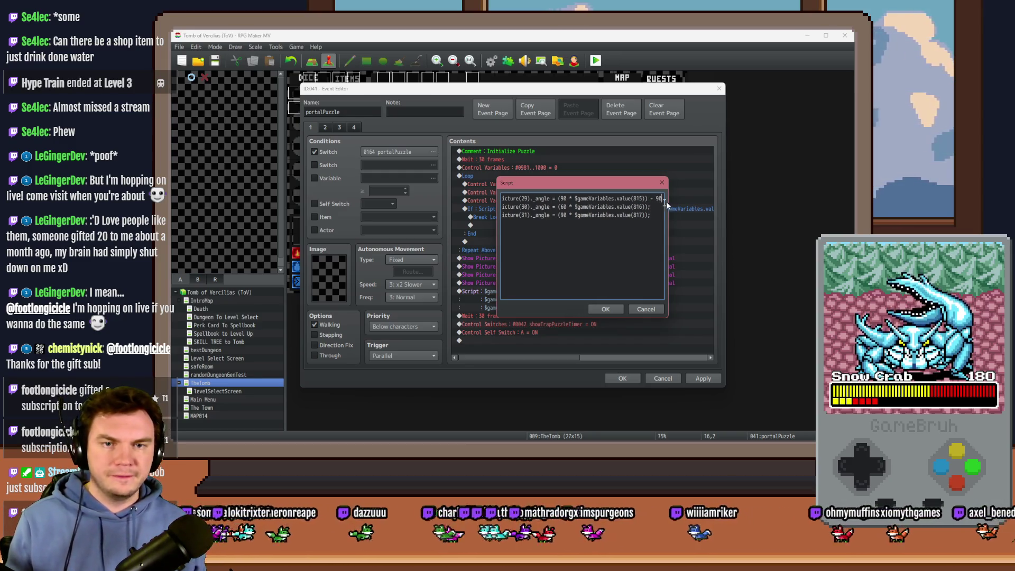
pyautogui.write('90')
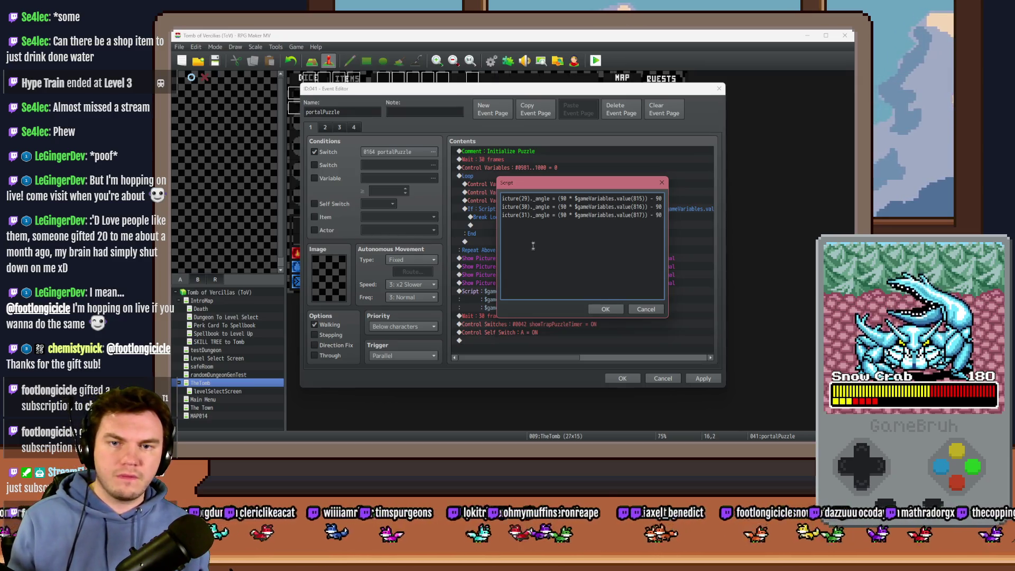
pyautogui.click(607, 309)
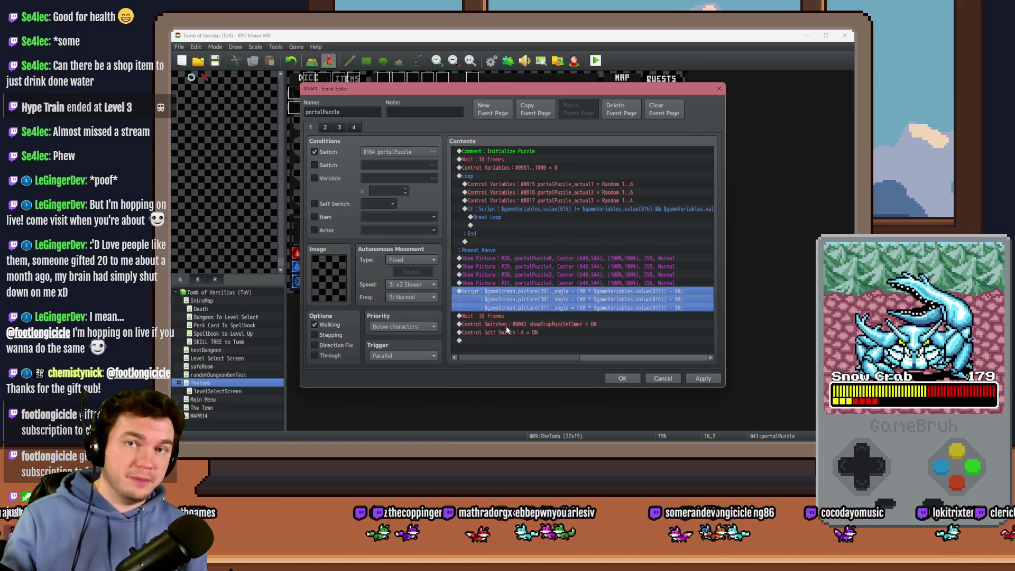
# - Change the actual1 roll to a variable range #0815..5000 set to Random 1..4
pyautogui.click(623, 380)
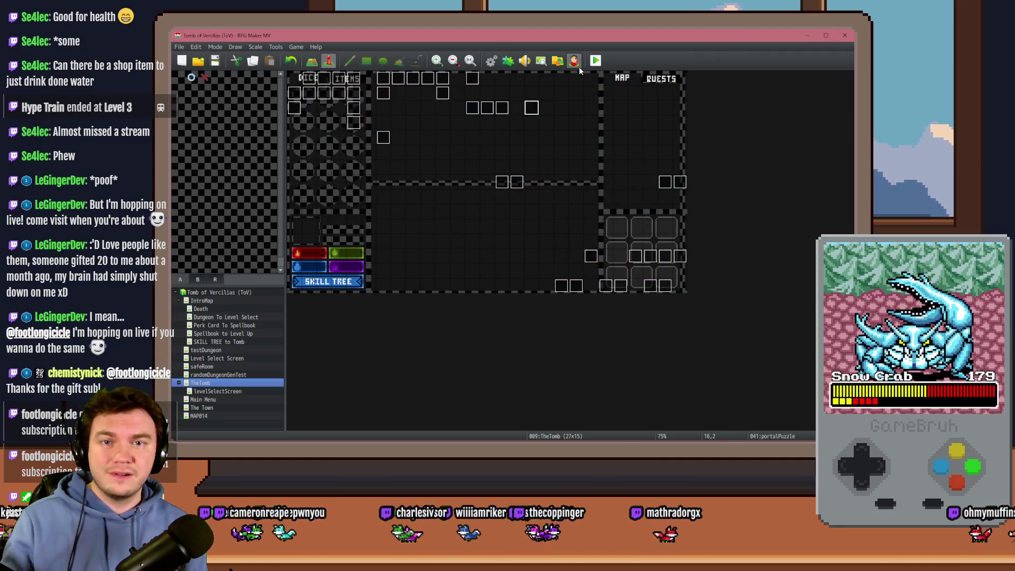
pyautogui.click(531, 138)
pyautogui.doubleClick(531, 111)
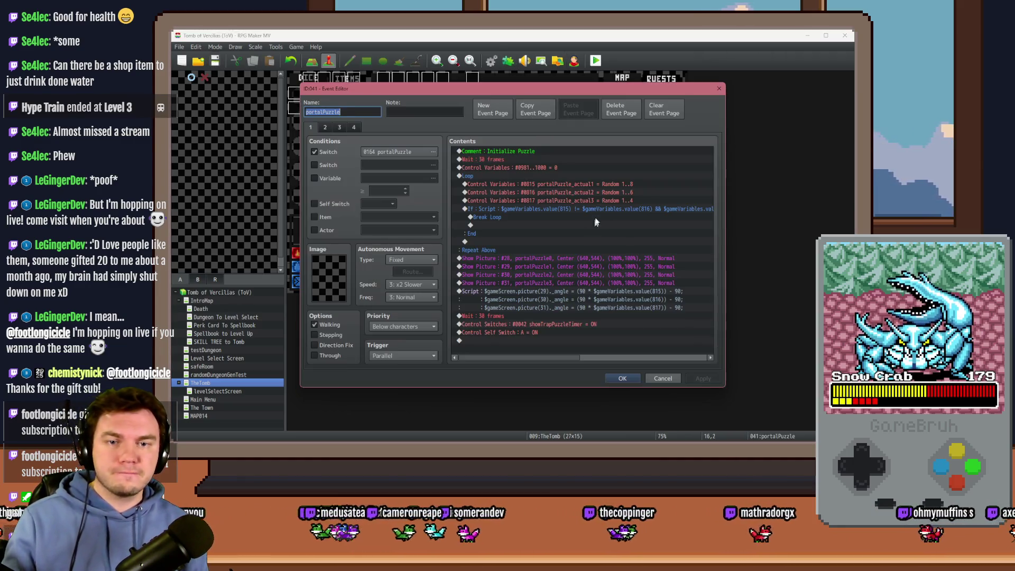
pyautogui.click(607, 184)
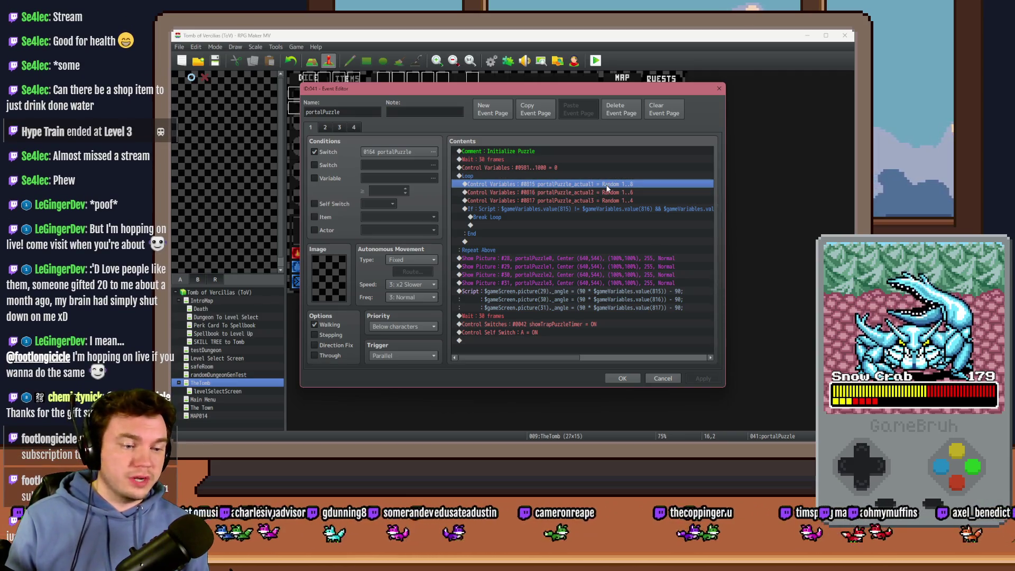
pyautogui.press('Return')
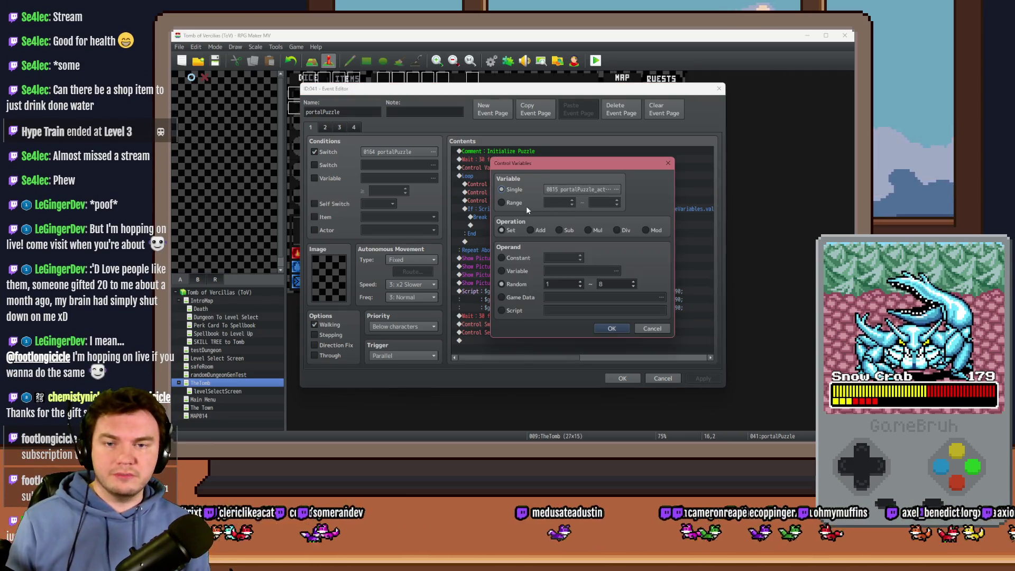
pyautogui.click(499, 250)
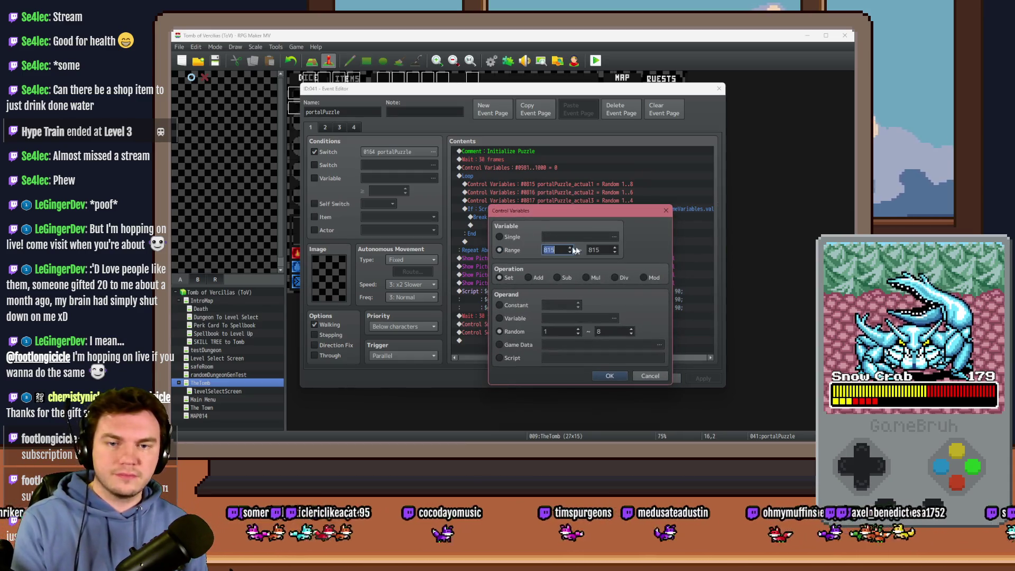
pyautogui.press('Tab')
pyautogui.write('8177')
pyautogui.doubleClick(600, 330)
pyautogui.write('4')
pyautogui.click(610, 376)
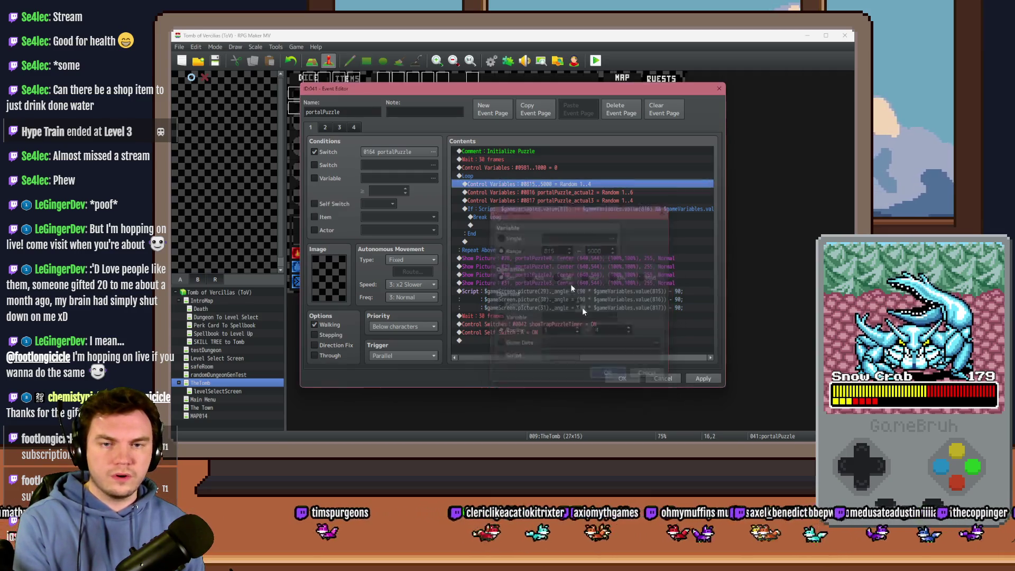
# - Delete the redundant actual3 roll and save the portalPuzzle event
pyautogui.click(552, 193)
pyautogui.press('Delete')
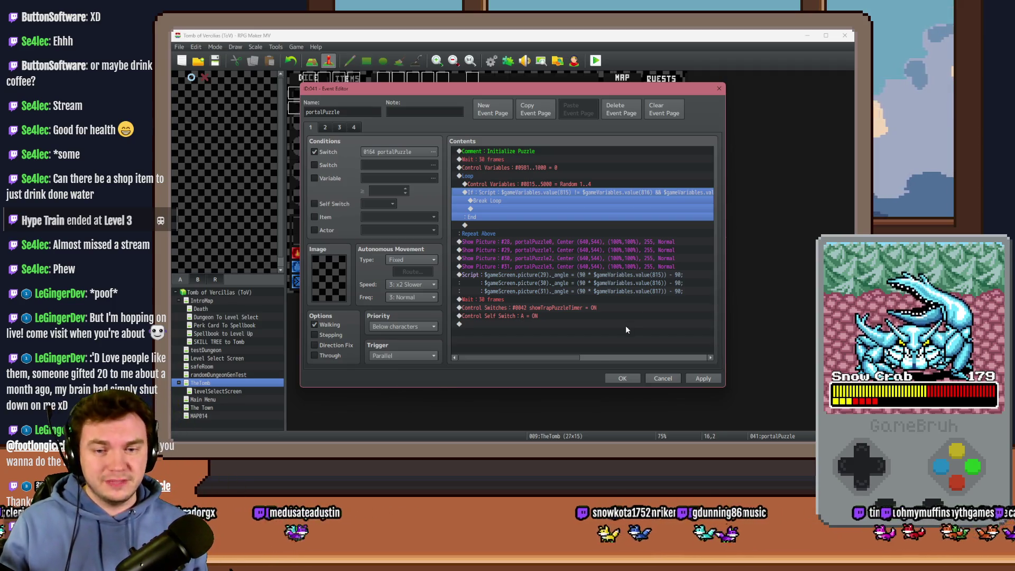
pyautogui.moveTo(574, 358)
pyautogui.mouseDown()
pyautogui.moveTo(709, 357)
pyautogui.moveTo(518, 358)
pyautogui.mouseUp()
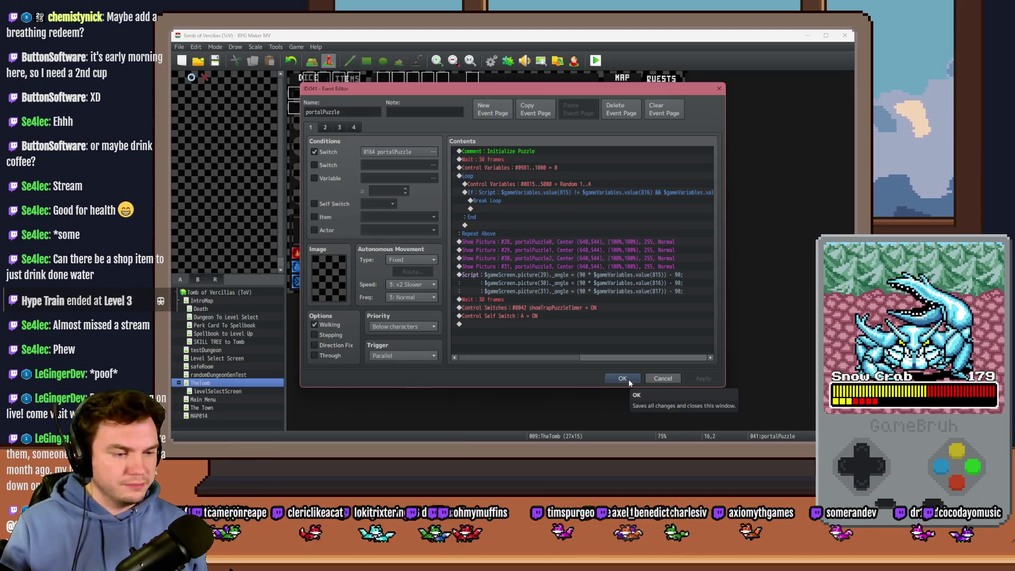
pyautogui.click(622, 379)
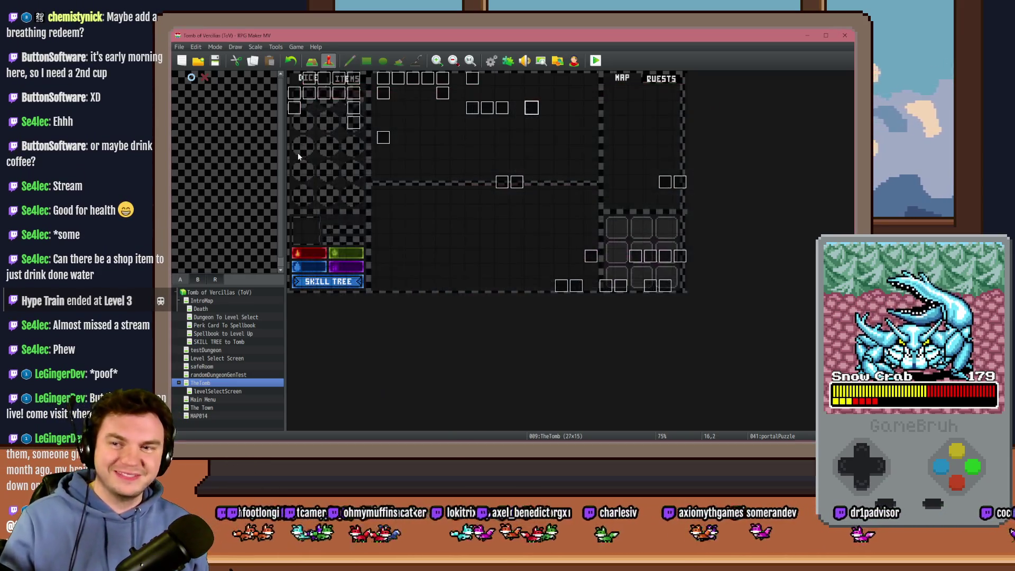
# - Open the RTG(Spawn) common event in the Database
pyautogui.click(492, 59)
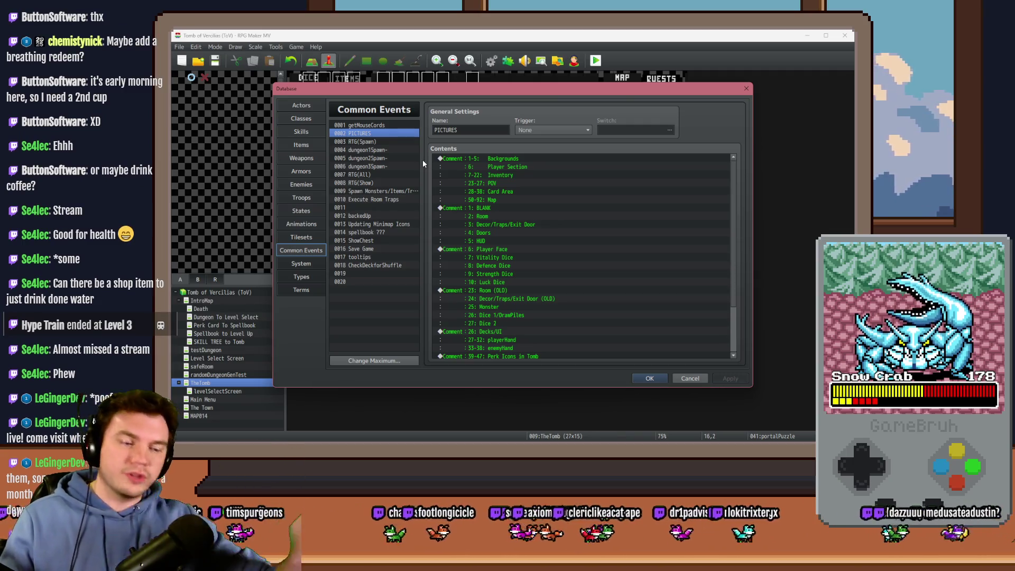
pyautogui.click(370, 140)
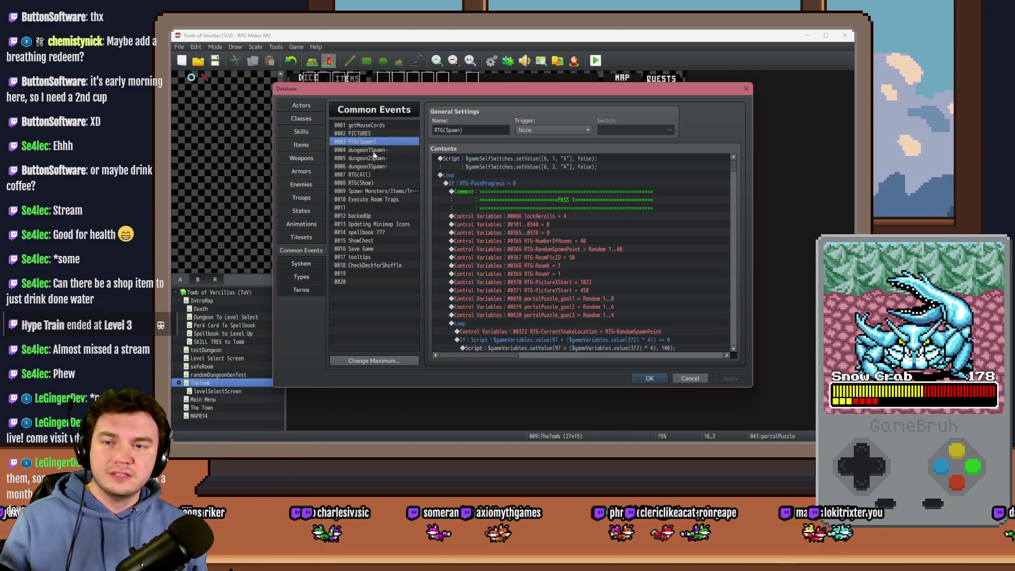
pyautogui.click(380, 192)
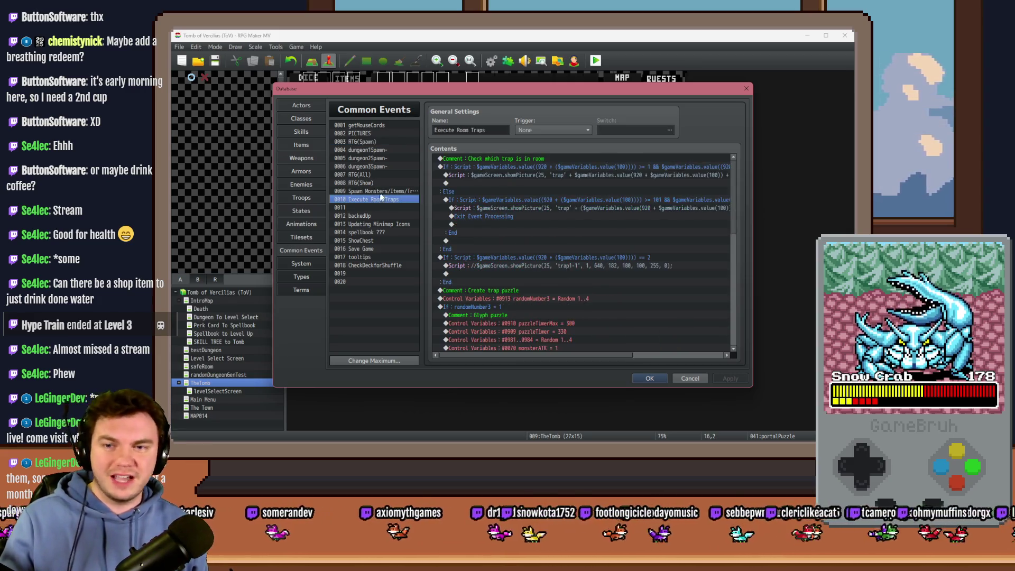
pyautogui.click(377, 142)
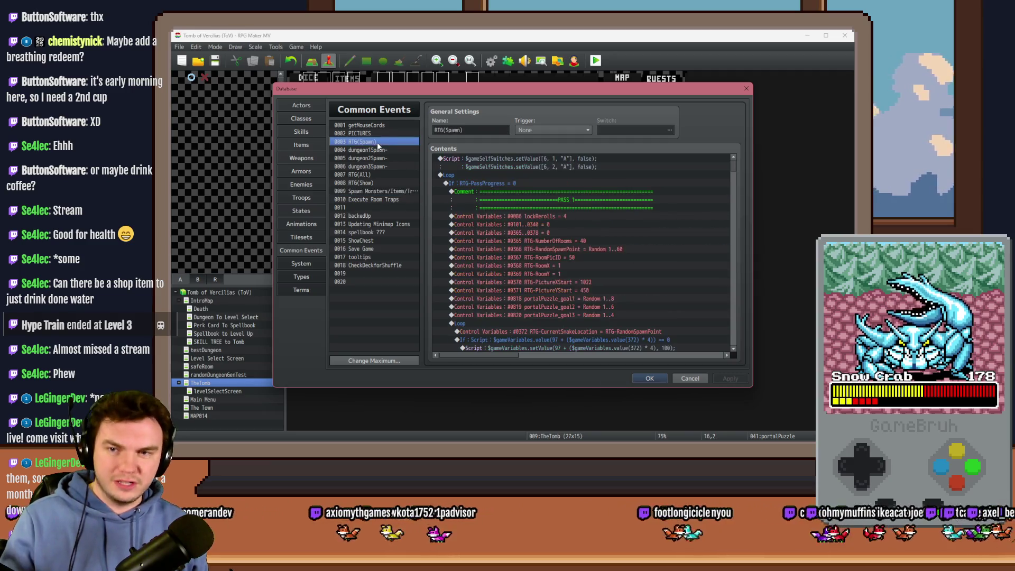
# - Change the goal roll so variables 0818..0820 get Random 1..4
pyautogui.doubleClick(602, 299)
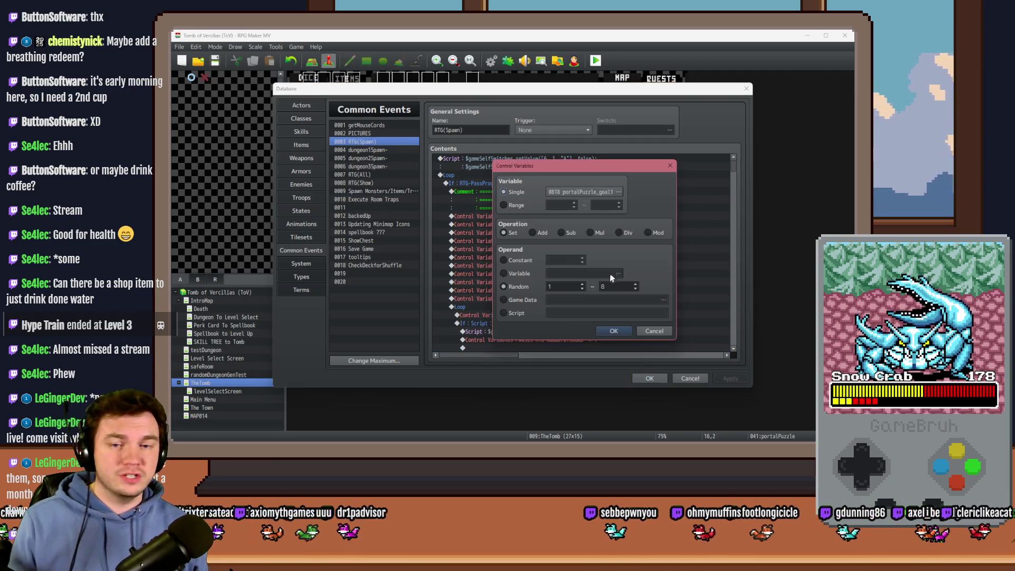
pyautogui.click(558, 205)
pyautogui.write('815')
pyautogui.doubleClick(606, 204)
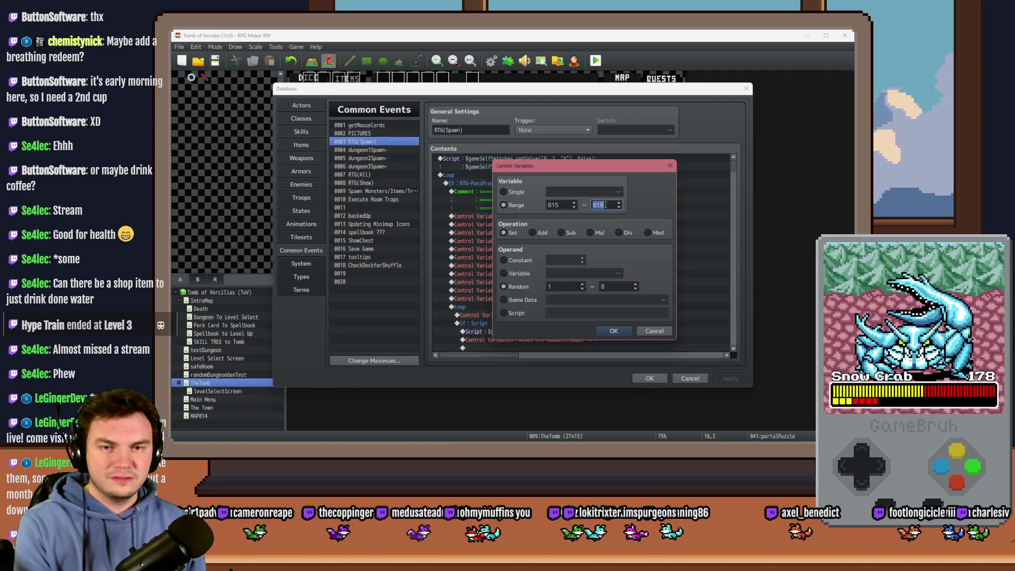
pyautogui.moveTo(610, 163); pyautogui.dragTo(614, 310)
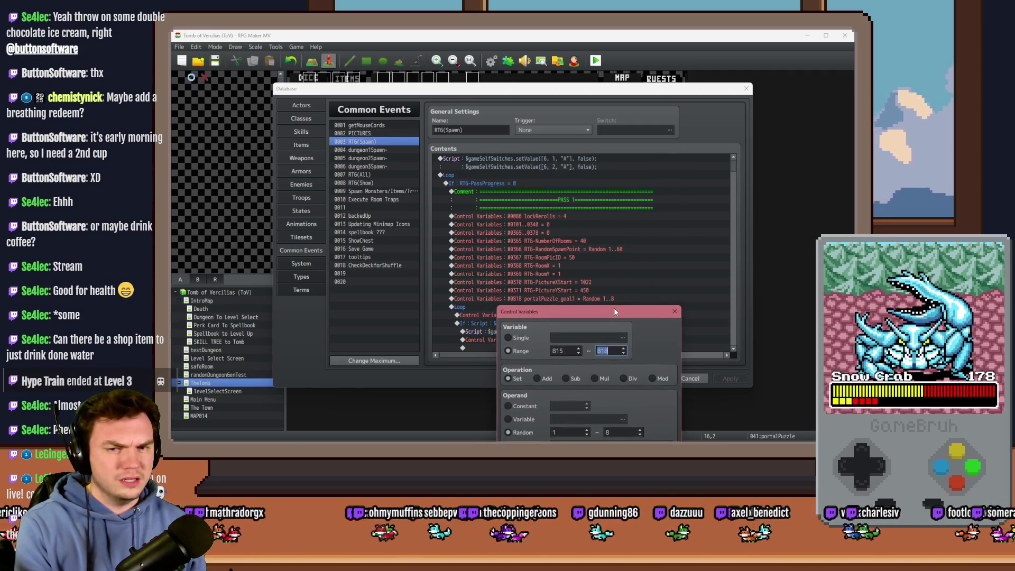
pyautogui.doubleClick(560, 338)
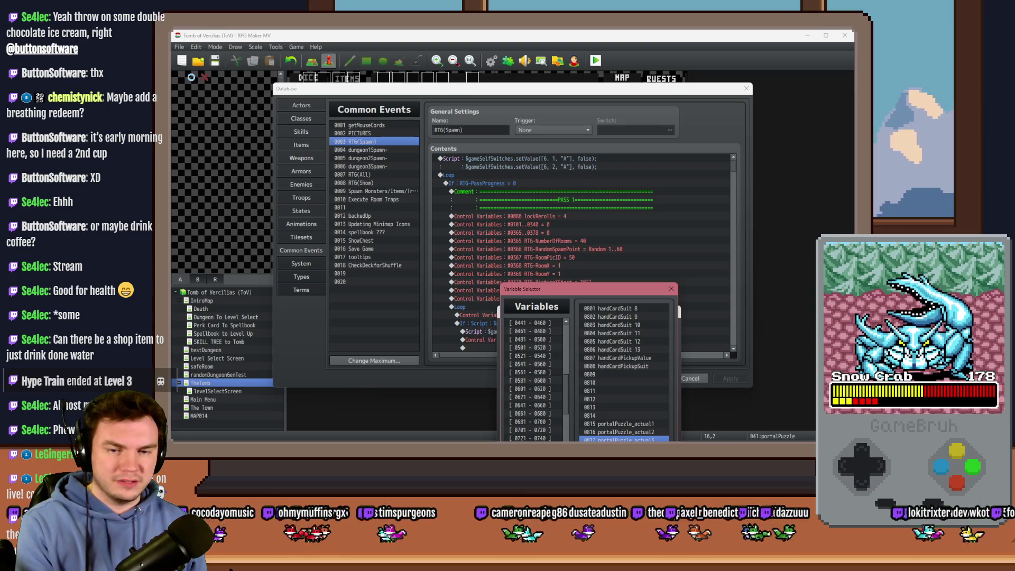
pyautogui.press('Escape')
pyautogui.click(558, 351)
pyautogui.write('818')
pyautogui.doubleClick(608, 351)
pyautogui.write('82')
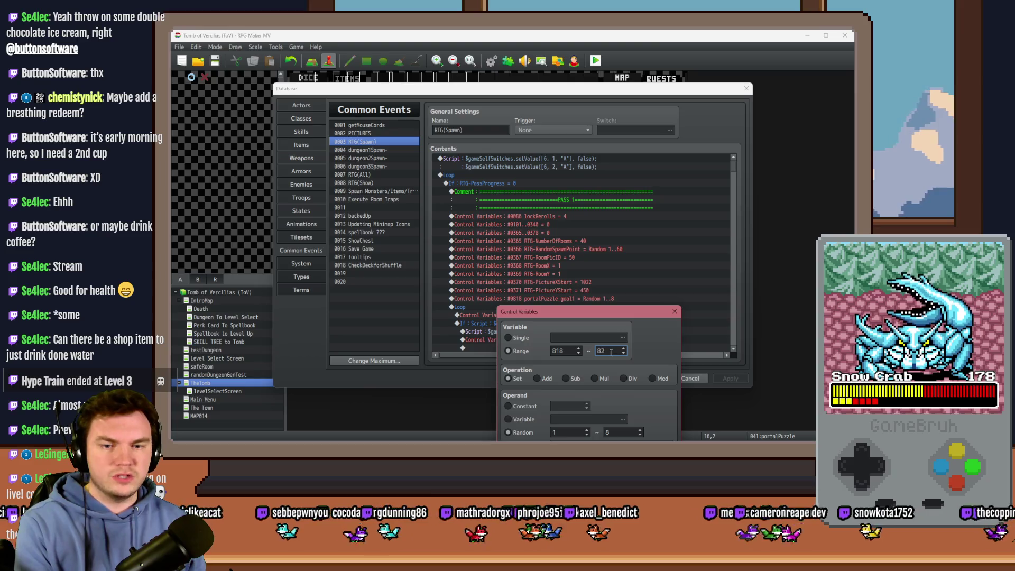
pyautogui.write('0')
pyautogui.doubleClick(608, 432)
pyautogui.write('4')
pyautogui.press('Return')
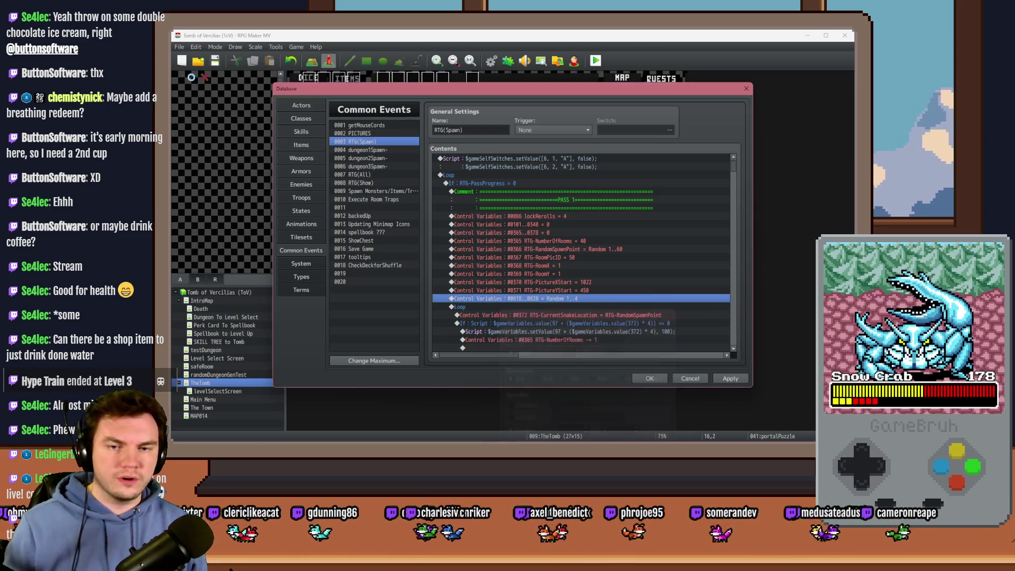
# - Apply the common event changes and copy the reroll loop block from the portalPuzzle event
pyautogui.click(730, 380)
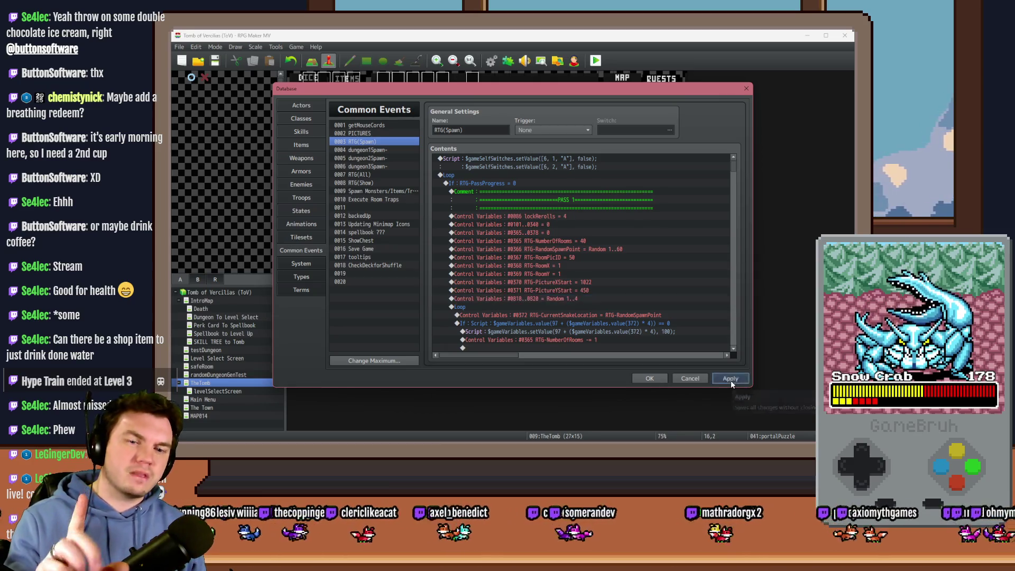
pyautogui.press('Escape')
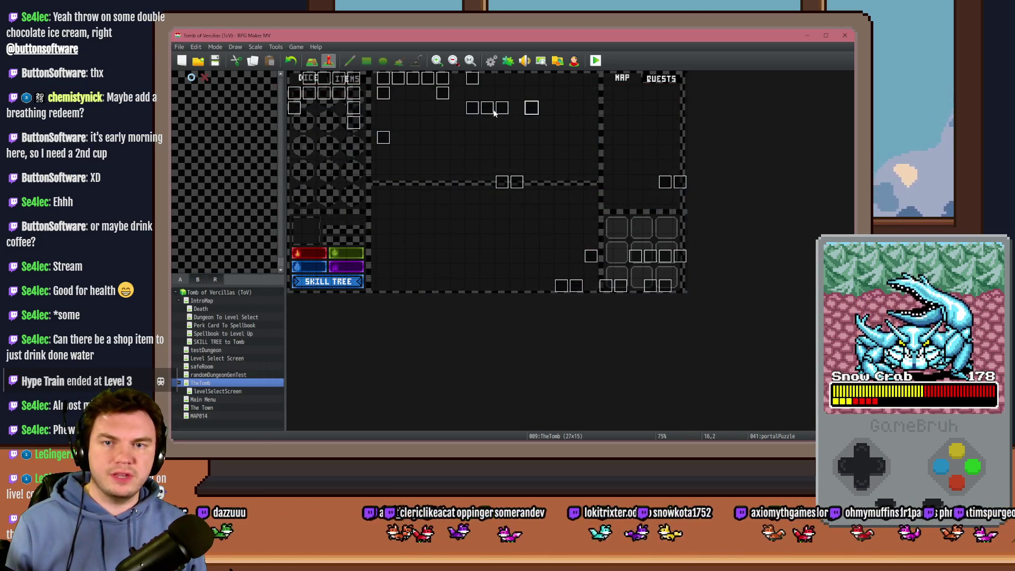
pyautogui.doubleClick(529, 109)
pyautogui.click(530, 194)
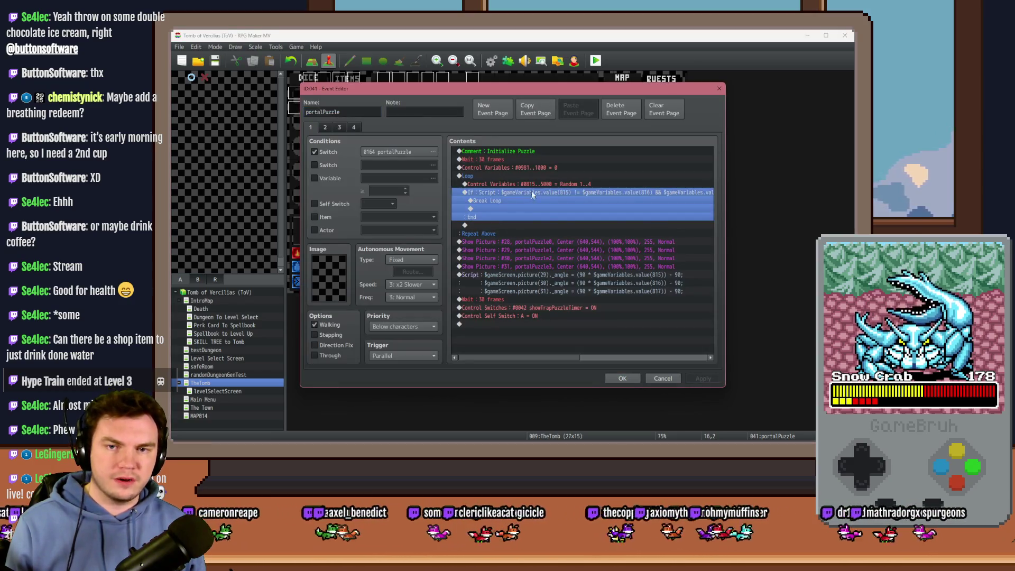
pyautogui.click(515, 177)
pyautogui.click(622, 378)
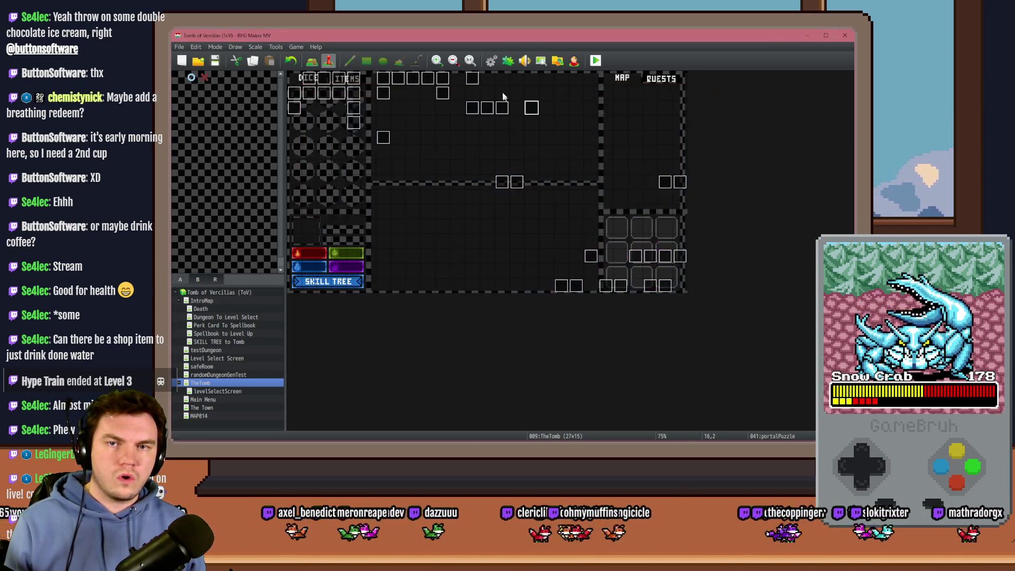
# - Replace the old goal range roll in RTG(Spawn) with the copied reroll loop
pyautogui.click(491, 61)
pyautogui.click(549, 297)
pyautogui.hotkey('shift', 'Down')
pyautogui.press('Delete')
pyautogui.hotkey('shift', 'Down')
pyautogui.hotkey('shift', 'Down')
pyautogui.hotkey('shift', 'Down')
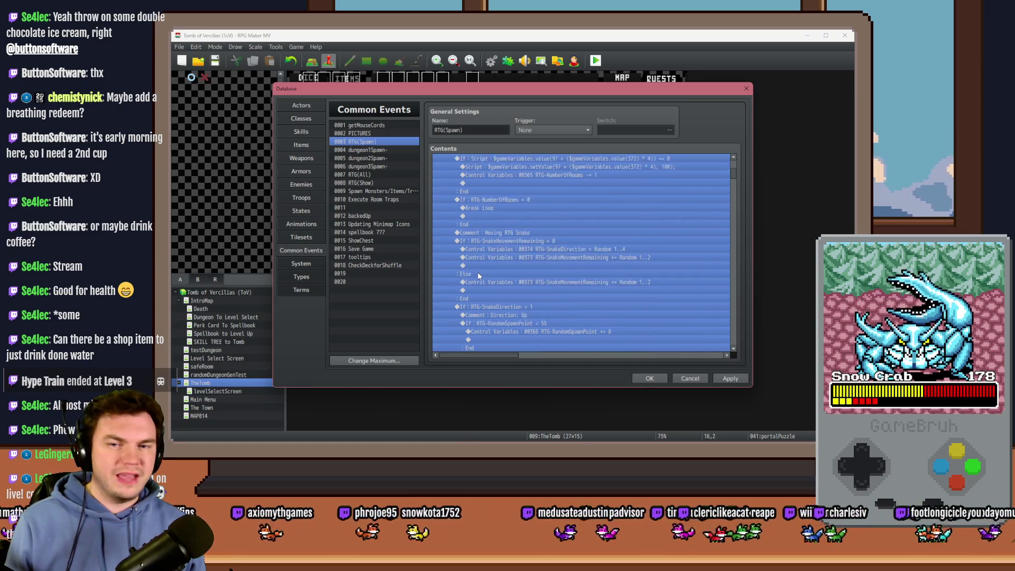
pyautogui.hotkey('shift', 'Up')
pyautogui.hotkey('shift', 'Up')
pyautogui.hotkey('shift', 'Up')
# - Set the pasted loop's range roll to variables 818 through 820
pyautogui.doubleClick(480, 272)
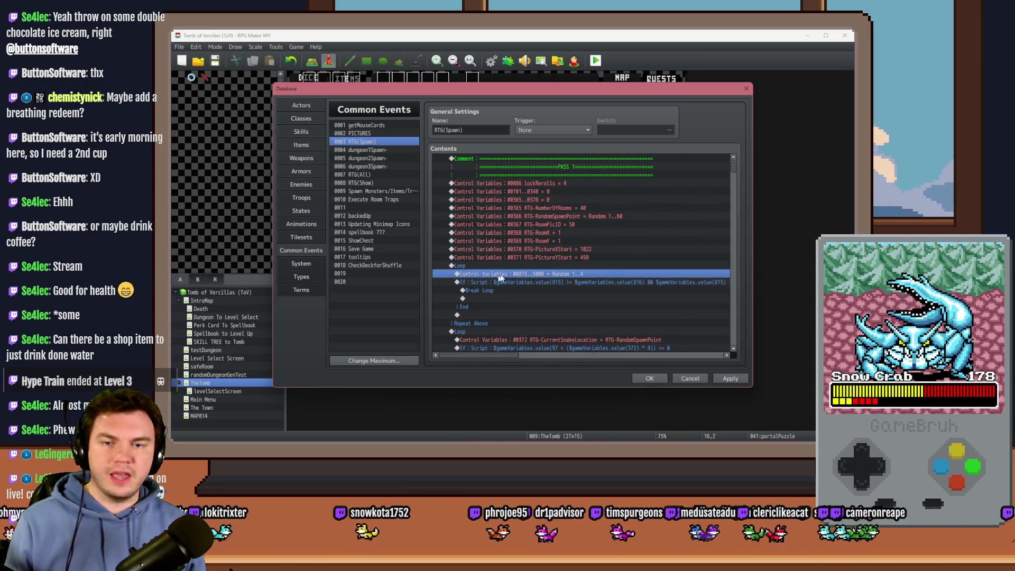
pyautogui.doubleClick(559, 204)
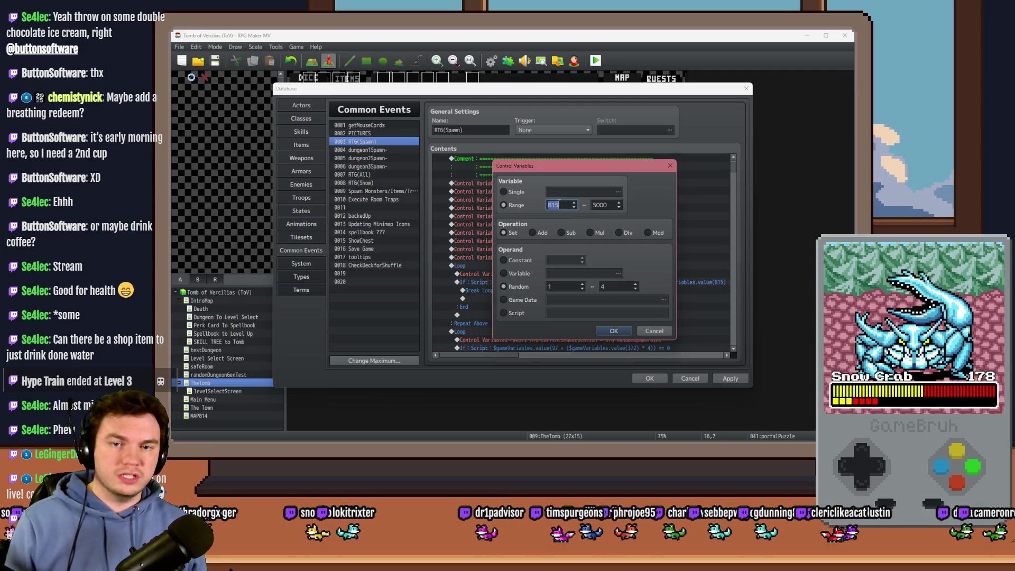
pyautogui.write('818')
pyautogui.doubleClick(610, 204)
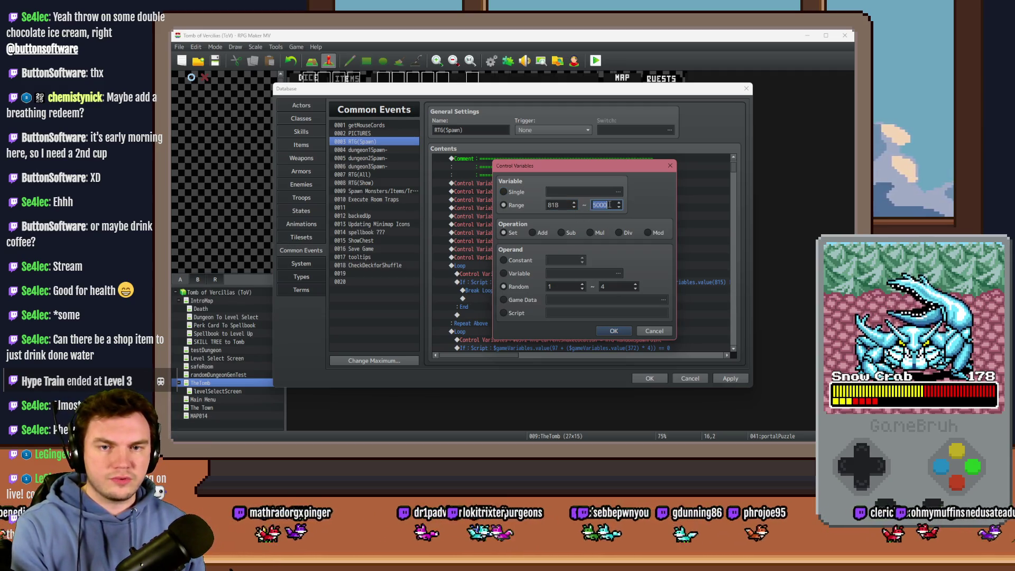
pyautogui.write('820')
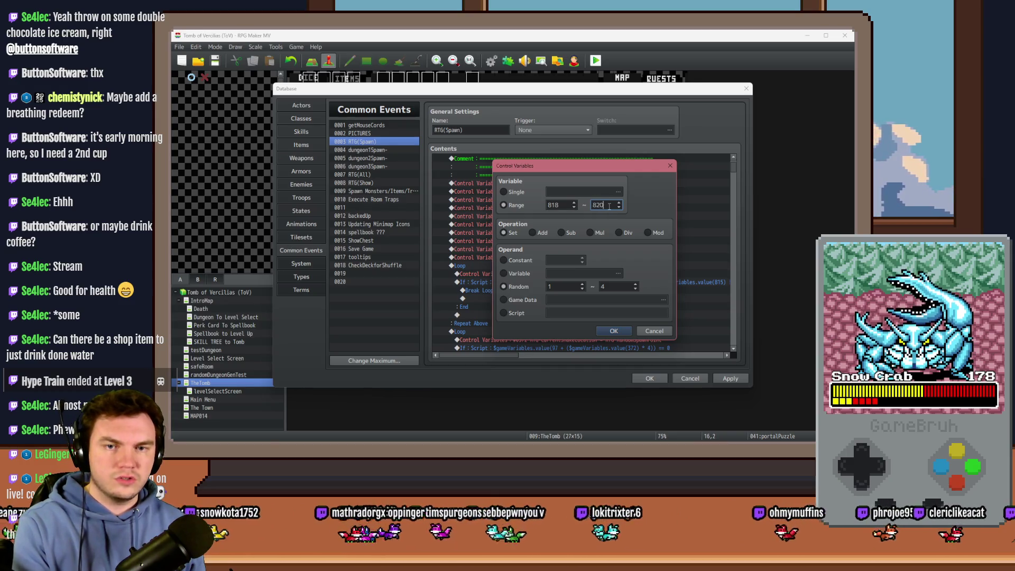
pyautogui.click(612, 330)
# - Change the loop condition script's variable numbers to 818, 819 and 820
pyautogui.doubleClick(574, 280)
pyautogui.click(510, 294)
pyautogui.doubleClick(608, 293)
pyautogui.write('818')
pyautogui.moveTo(659, 293); pyautogui.dragTo(667, 292)
pyautogui.doubleClick(644, 293)
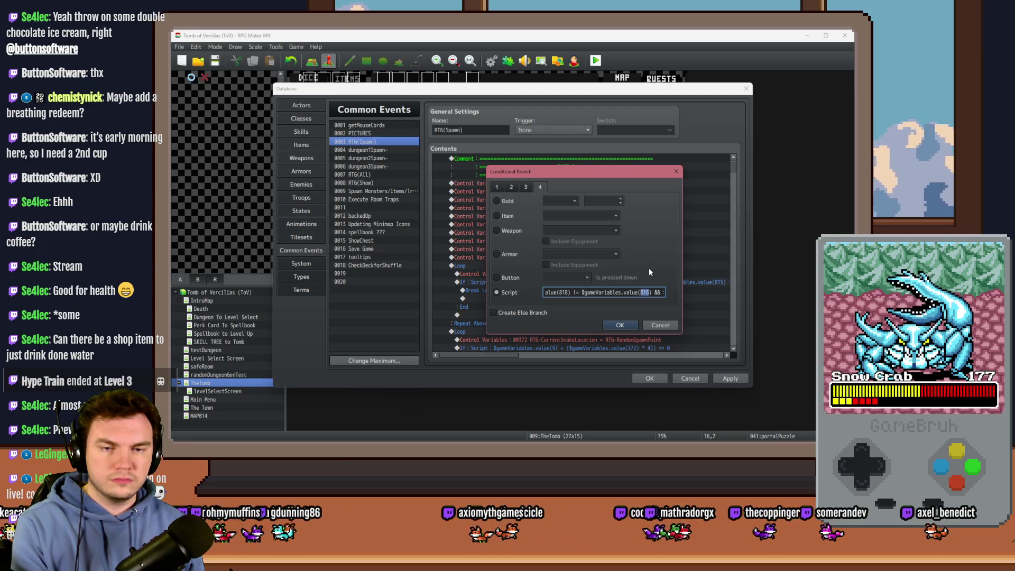
pyautogui.write('19')
pyautogui.moveTo(649, 292); pyautogui.dragTo(671, 292)
pyautogui.click(650, 292)
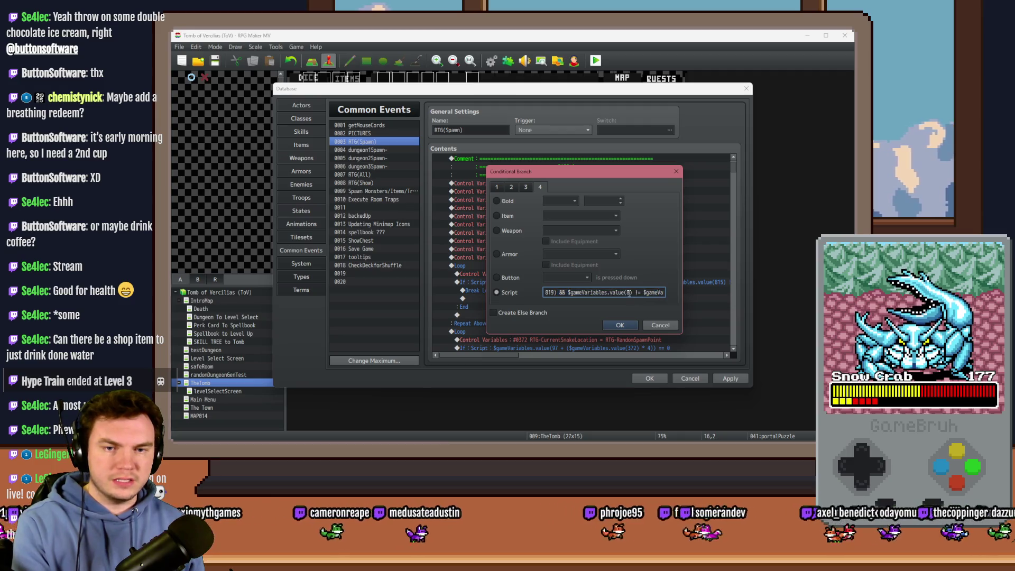
pyautogui.doubleClick(650, 292)
pyautogui.click(653, 293)
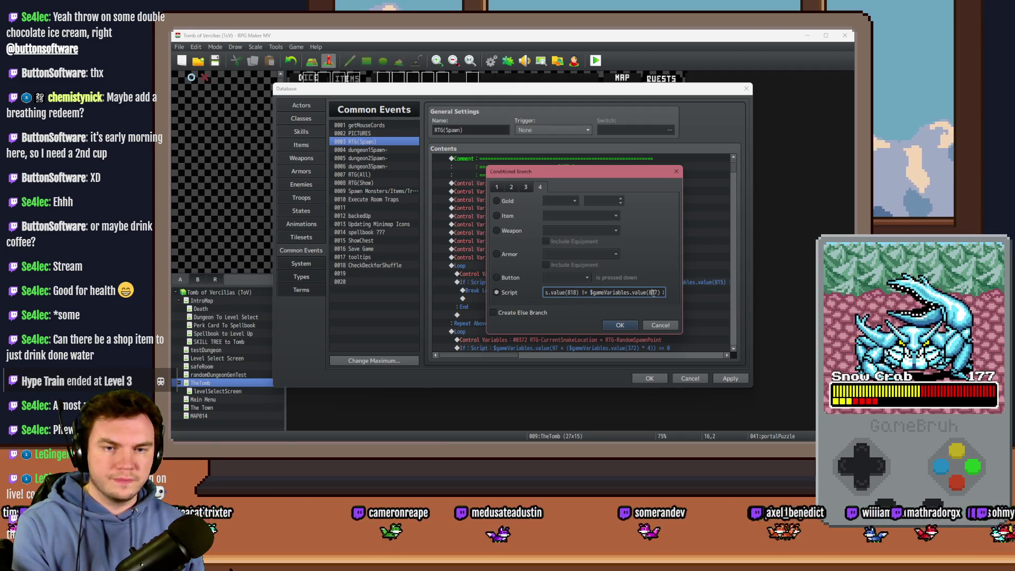
pyautogui.write('20')
# - Correct the remaining script variable to 819, confirm the condition and apply the common event
pyautogui.moveTo(640, 292); pyautogui.dragTo(666, 293)
pyautogui.doubleClick(639, 292)
pyautogui.write('819')
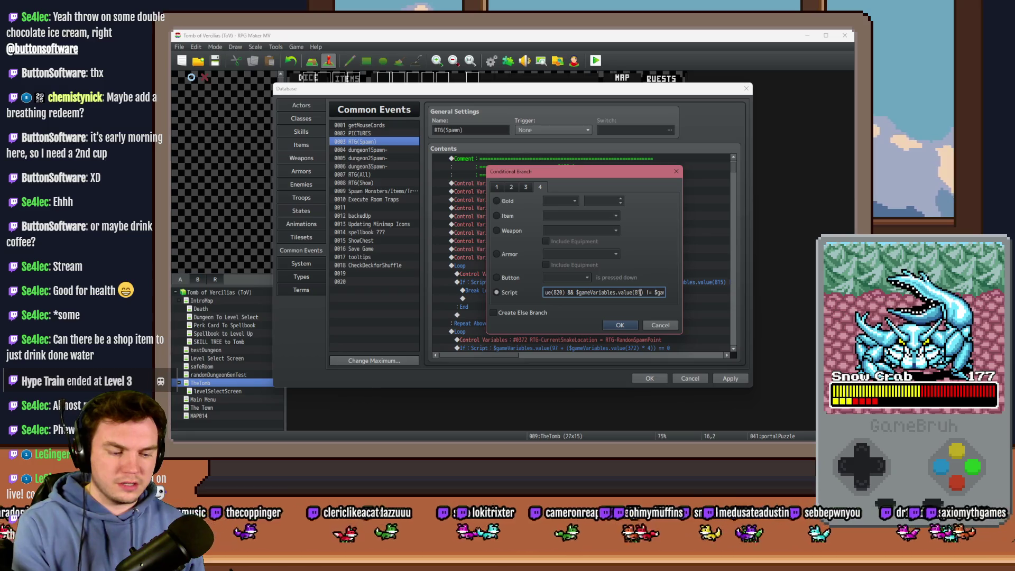
pyautogui.moveTo(644, 293); pyautogui.dragTo(673, 292)
pyautogui.click(601, 294)
pyautogui.moveTo(601, 294); pyautogui.dragTo(536, 297)
pyautogui.click(619, 324)
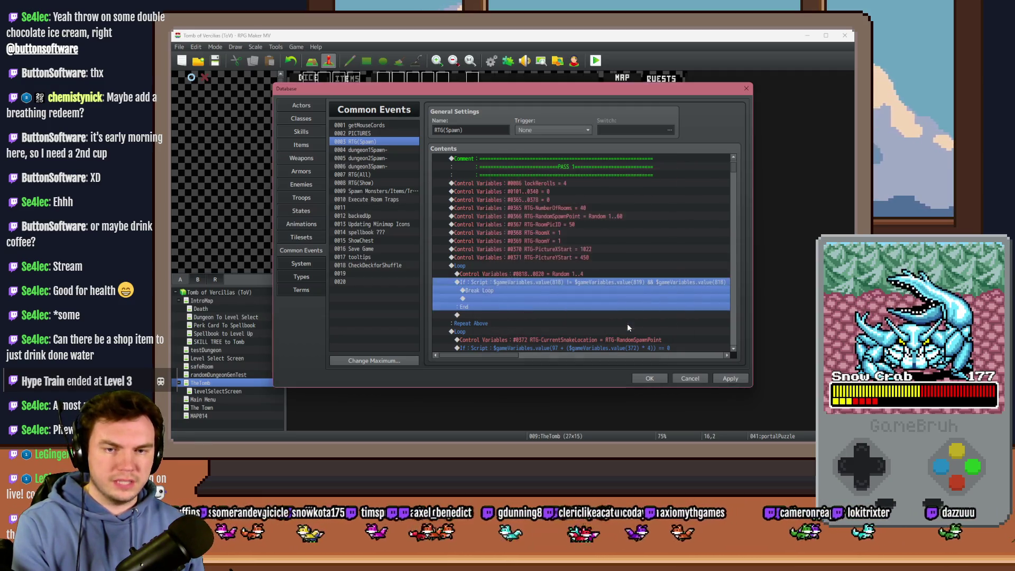
pyautogui.click(732, 378)
# - Set portalPuzzle's Control Variables range to 0815..0817 and save the event
pyautogui.click(665, 381)
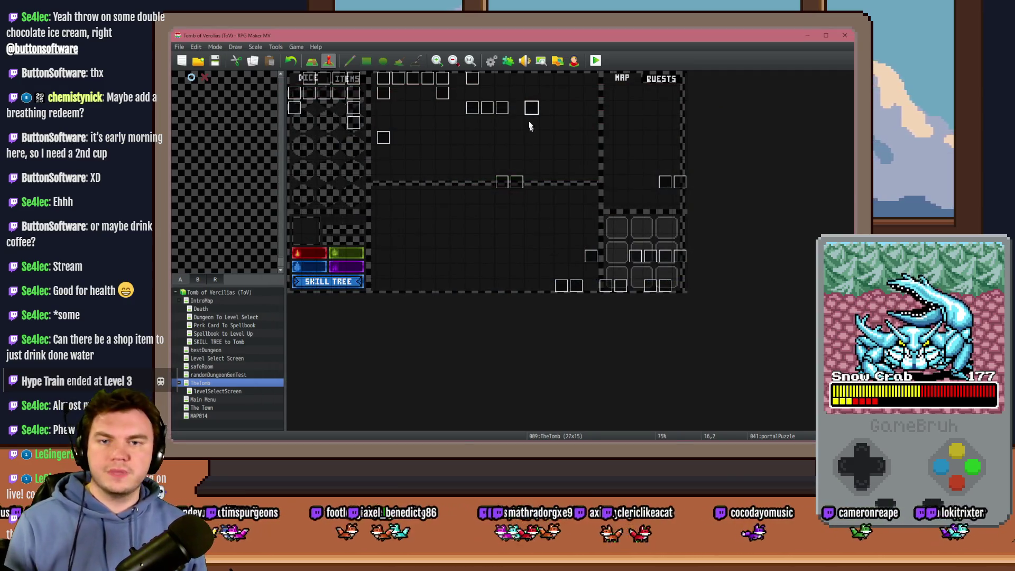
pyautogui.doubleClick(509, 110)
pyautogui.doubleClick(560, 184)
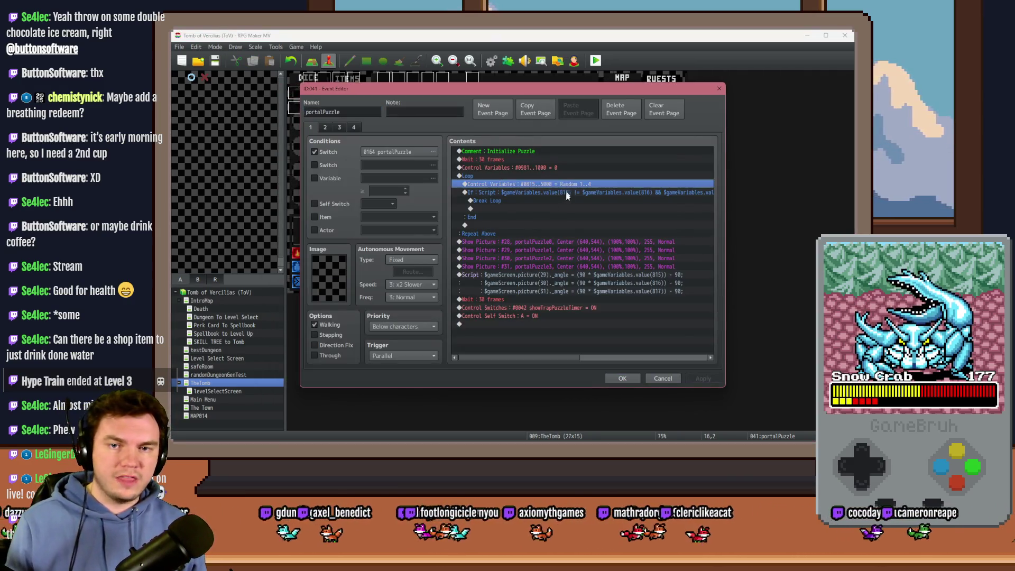
pyautogui.doubleClick(597, 202)
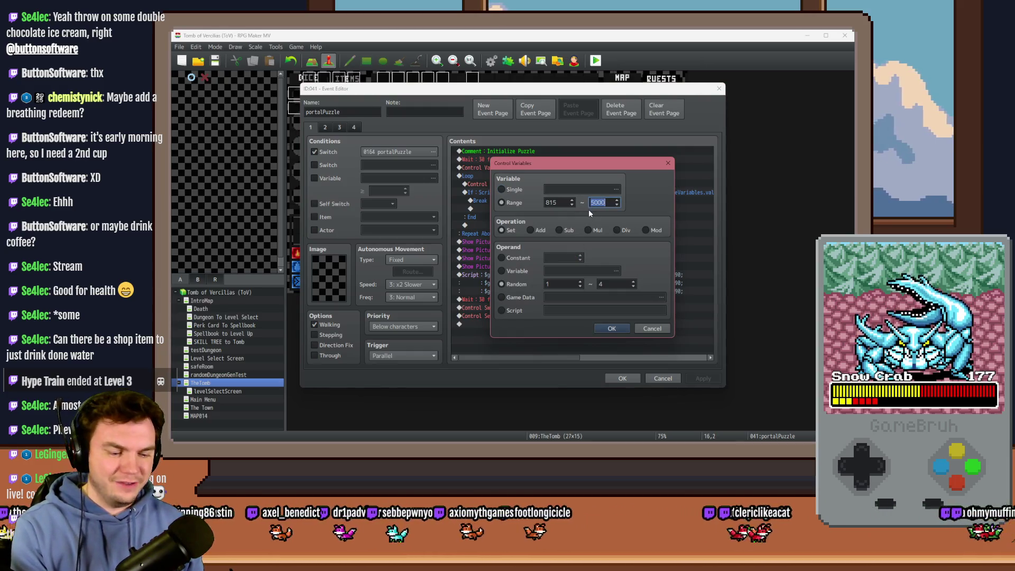
pyautogui.write('17')
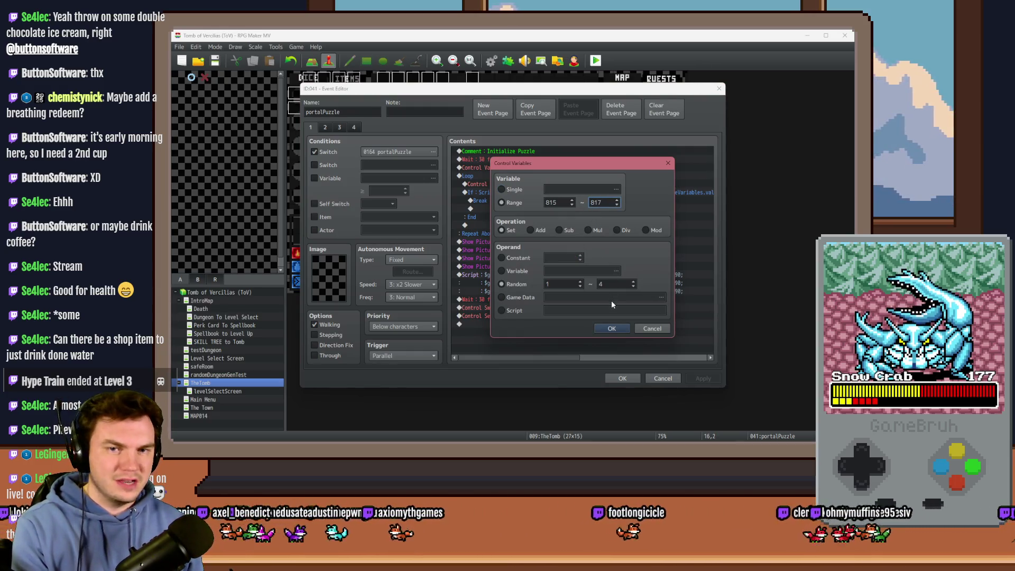
pyautogui.click(613, 328)
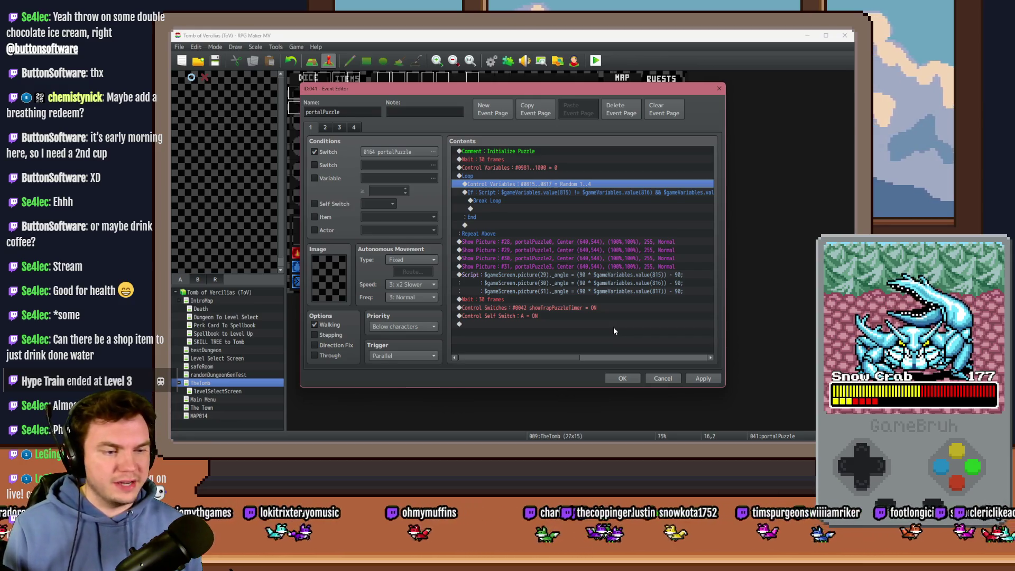
pyautogui.click(710, 378)
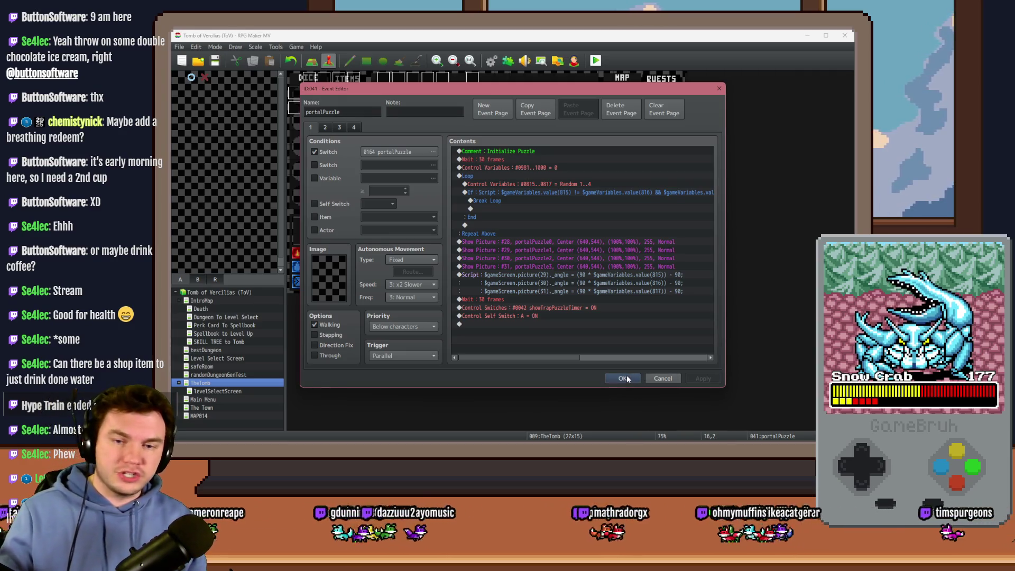
pyautogui.click(563, 193)
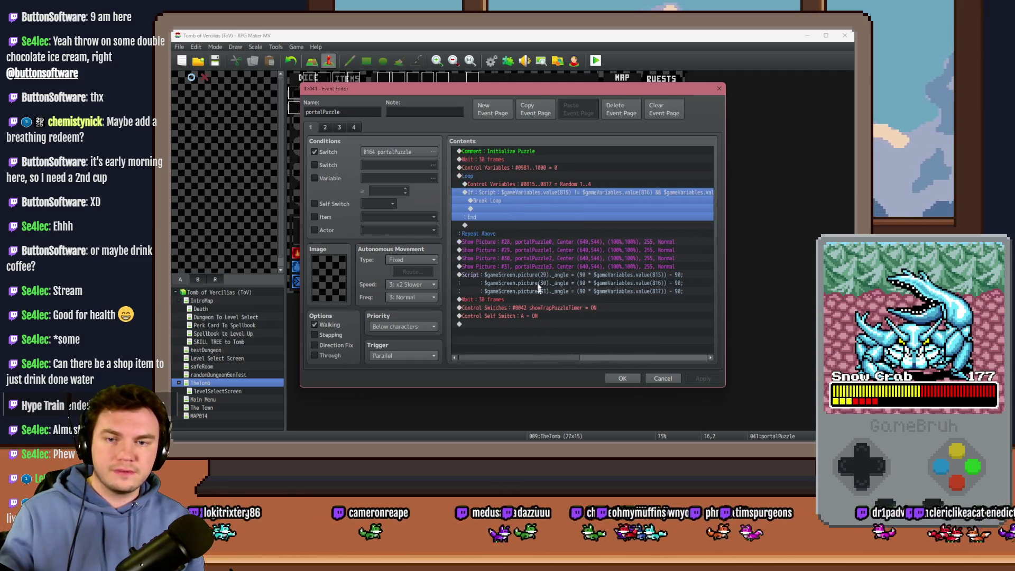
pyautogui.click(627, 379)
# - Start a playtest, take the daggers perk card and inspect debug variables 0811–0820
pyautogui.click(595, 60)
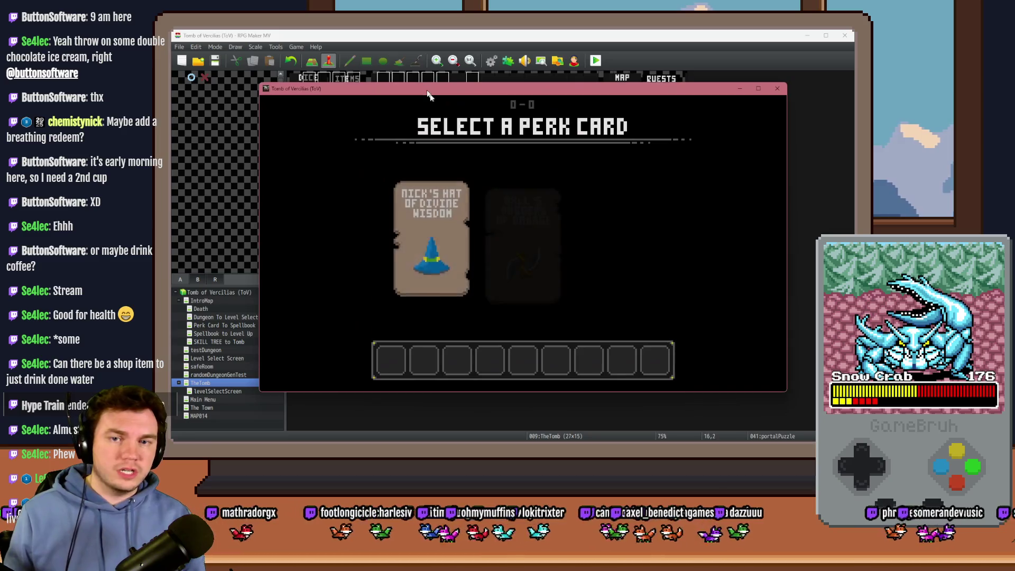
pyautogui.click(512, 226)
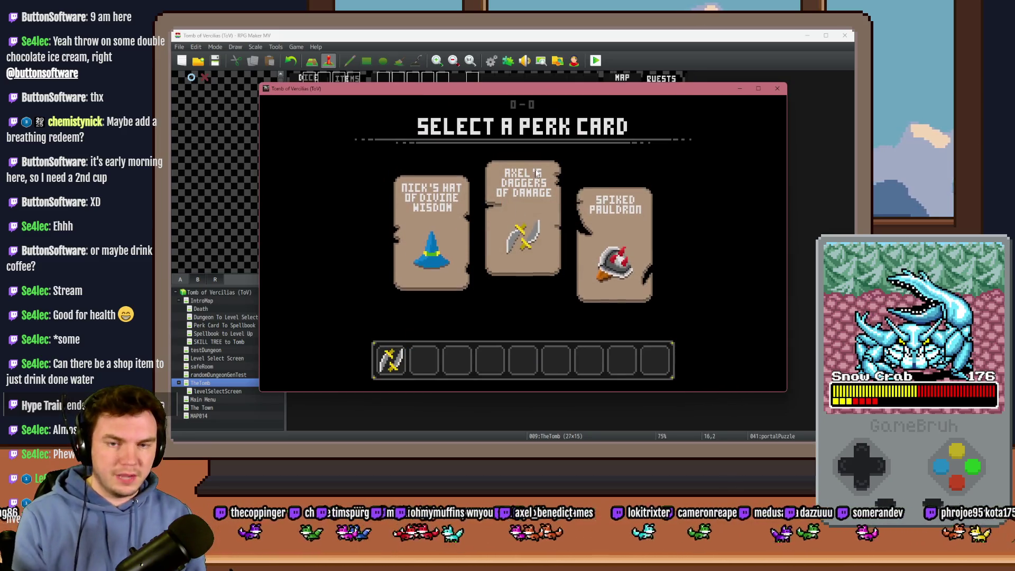
pyautogui.press('F9')
pyautogui.scroll(-10, 306, 272)
pyautogui.scroll(-15, 307, 273)
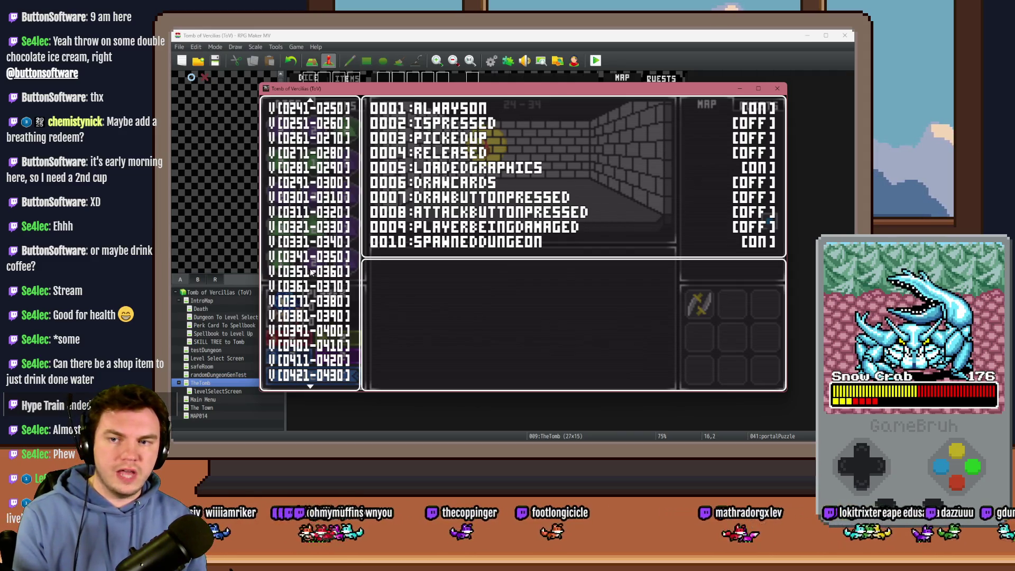
pyautogui.scroll(-10, 318, 275)
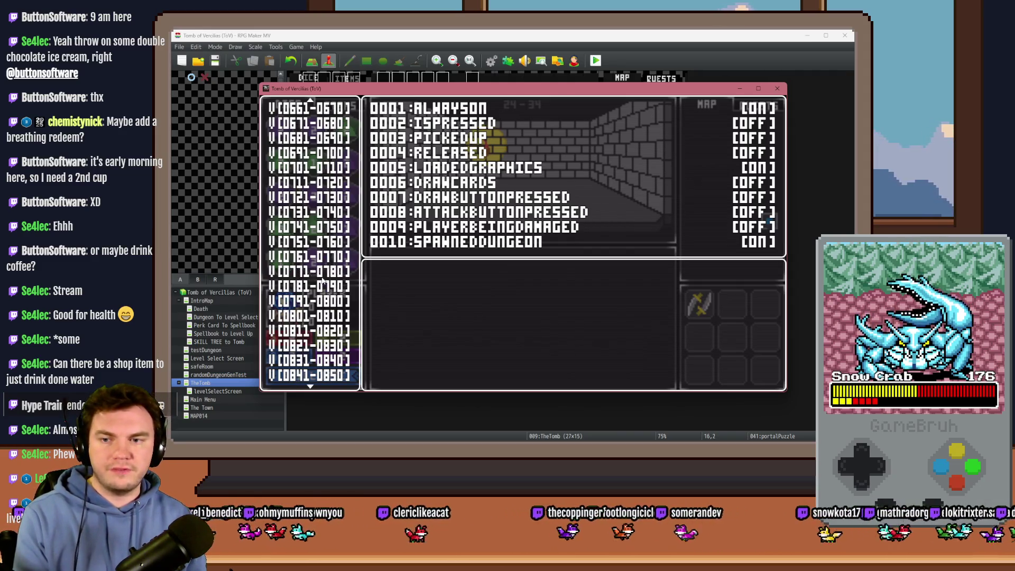
pyautogui.click(330, 278)
pyautogui.press('Up')
pyautogui.press('Up')
pyautogui.press('Up')
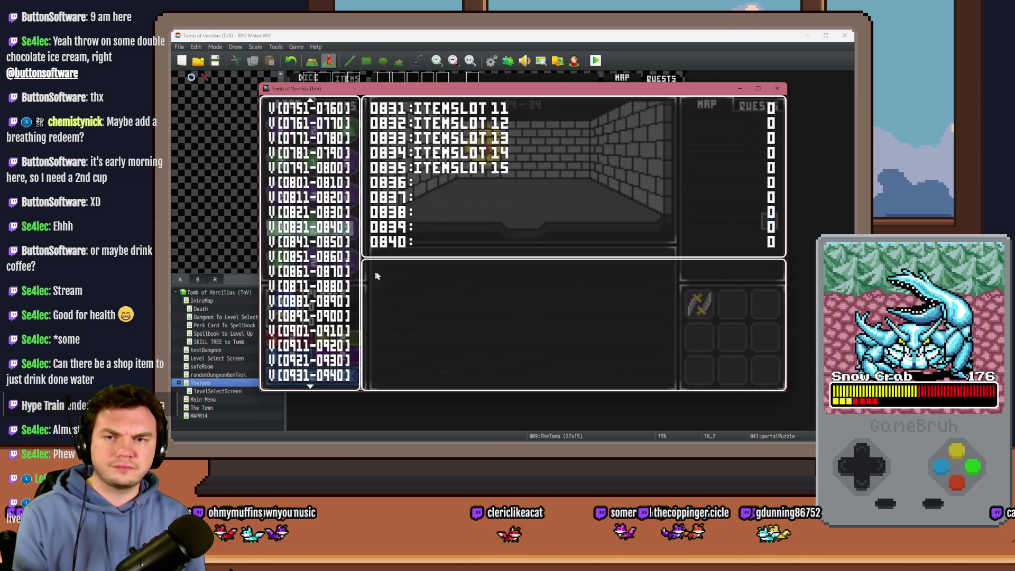
pyautogui.press('Up')
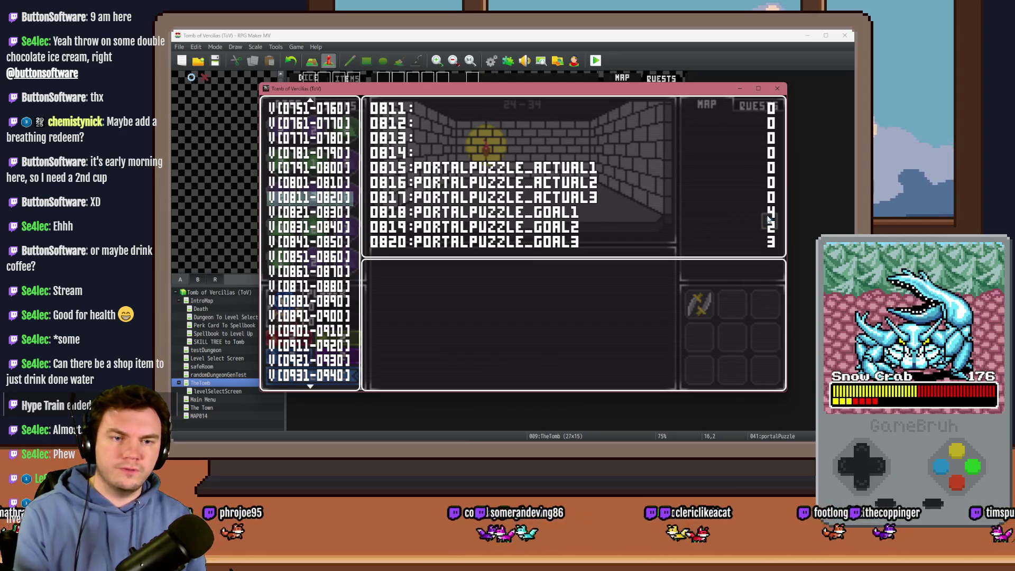
pyautogui.scroll(-2, 312, 336)
pyautogui.scroll(-10, 312, 336)
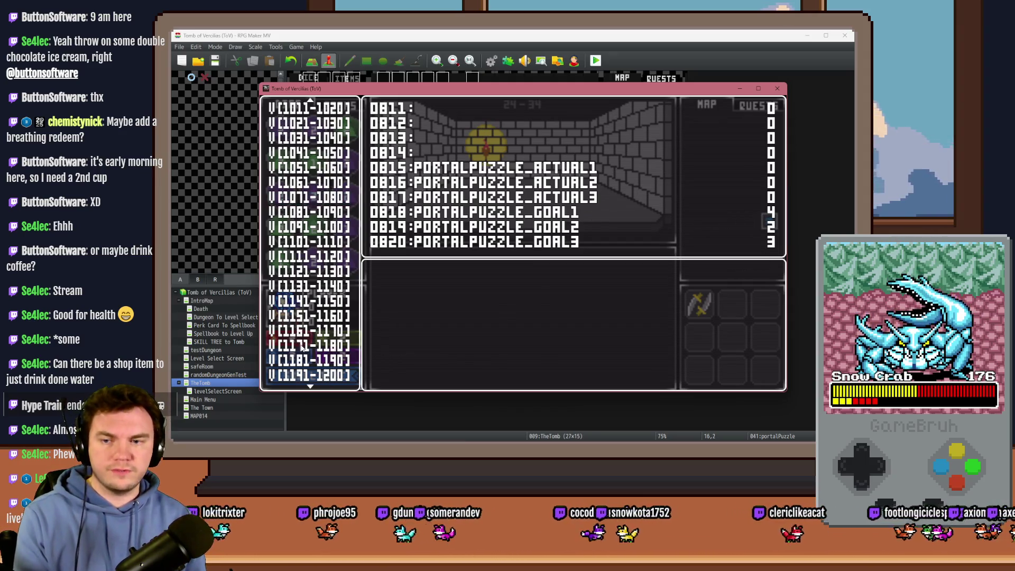
# - Turn on switch 0164 PORTALPUZZLE, then reopen the debug panel to check the values
pyautogui.press('Home')
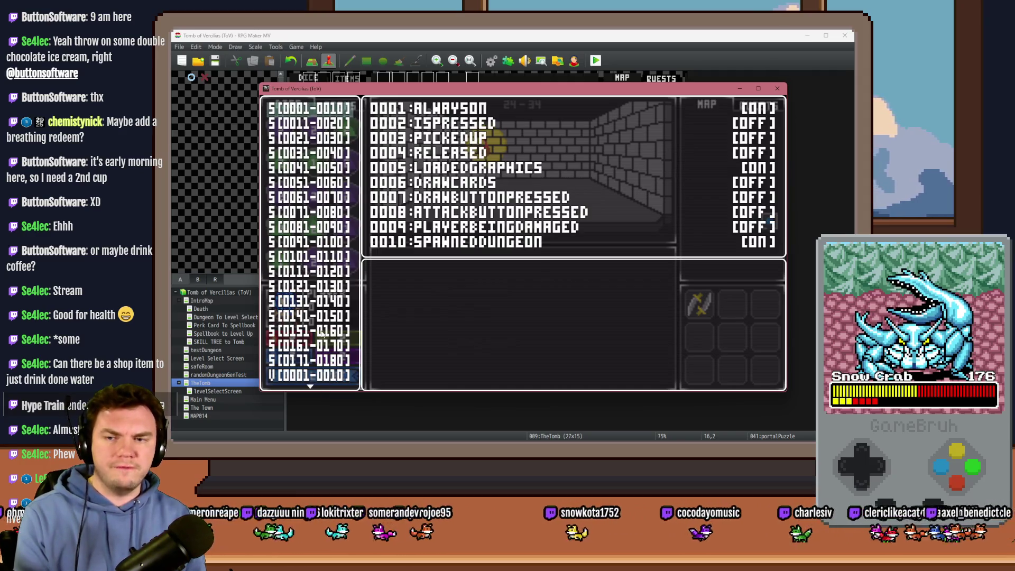
pyautogui.click(325, 331)
pyautogui.press('Down')
pyautogui.press('Return')
pyautogui.press('Down')
pyautogui.press('Down')
pyautogui.press('Down')
pyautogui.press('Return')
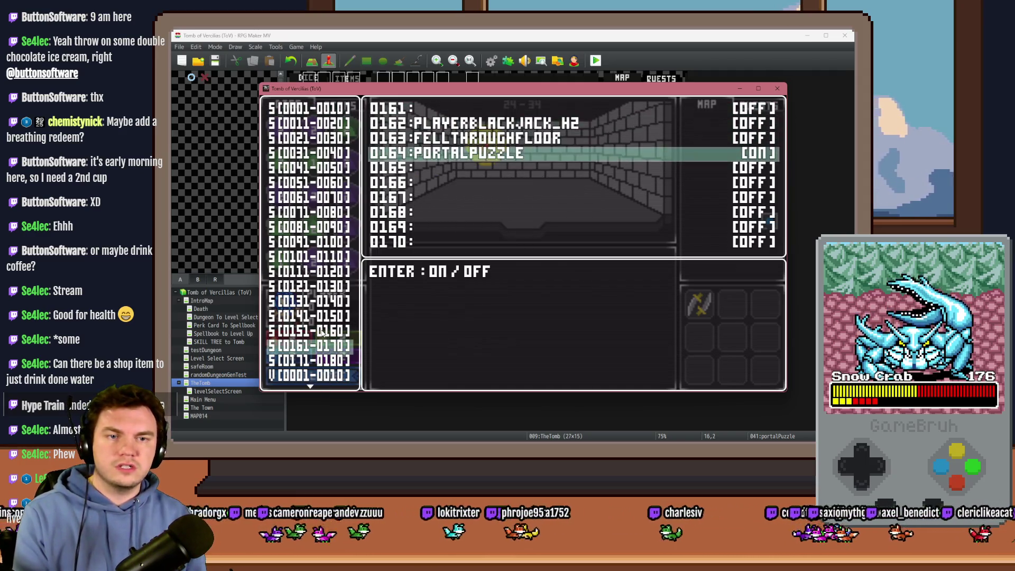
pyautogui.press('Escape')
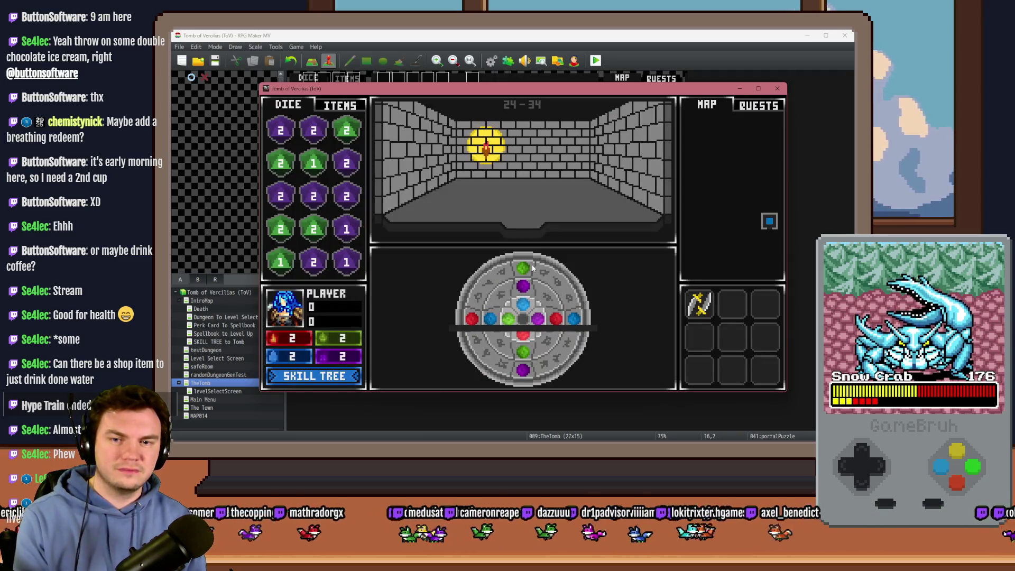
pyautogui.press('F9')
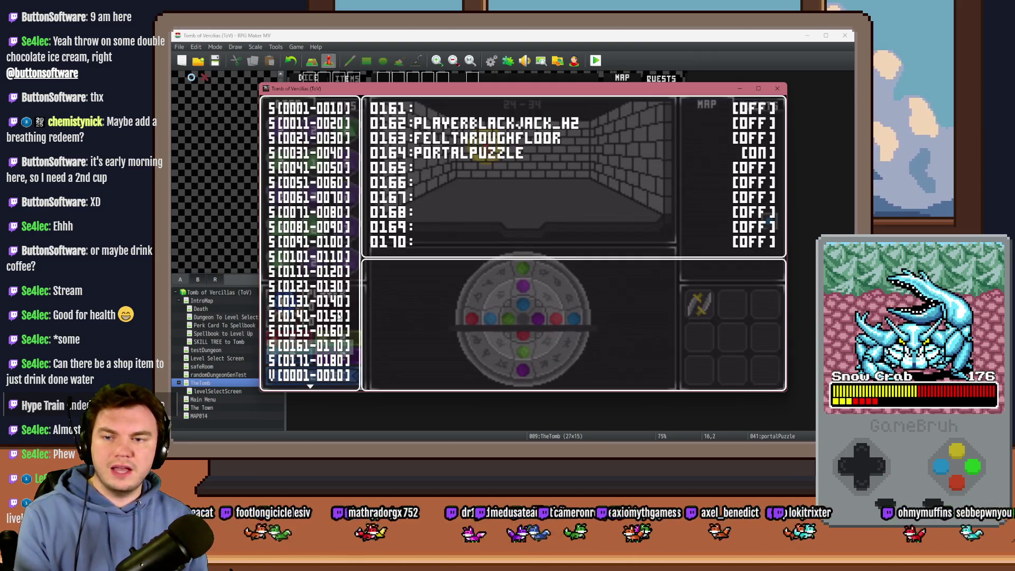
pyautogui.scroll(1, 327, 175)
pyautogui.scroll(10, 327, 175)
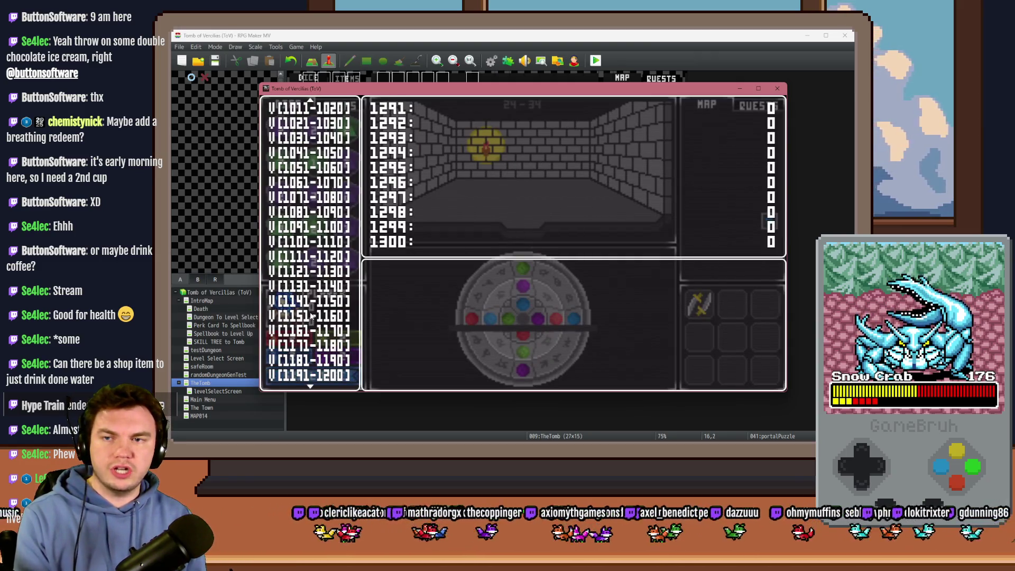
pyautogui.moveTo(315, 105); pyautogui.dragTo(321, 121)
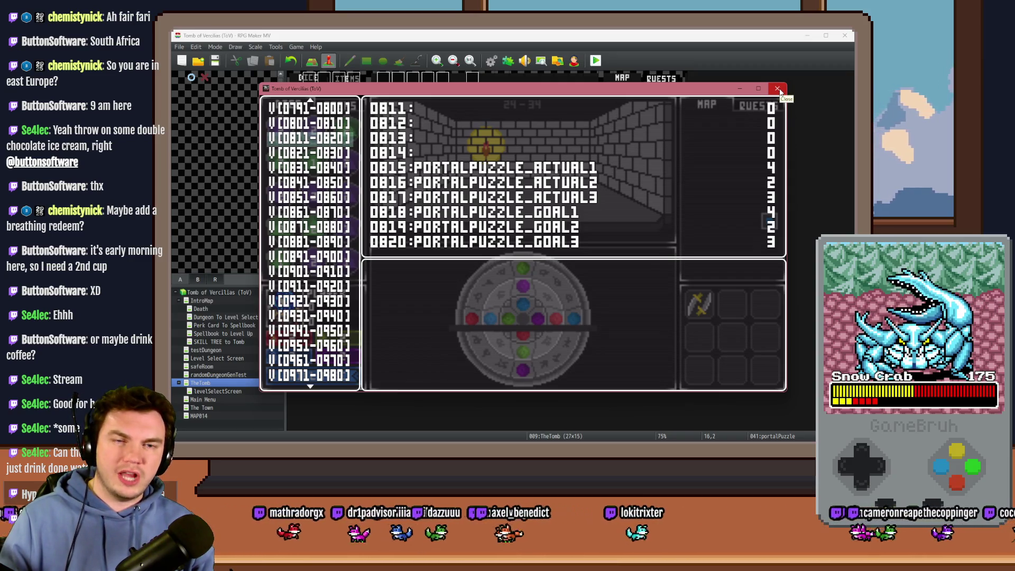
# - Close the playtest and review the loop-break condition in the portalPuzzle event
pyautogui.click(778, 89)
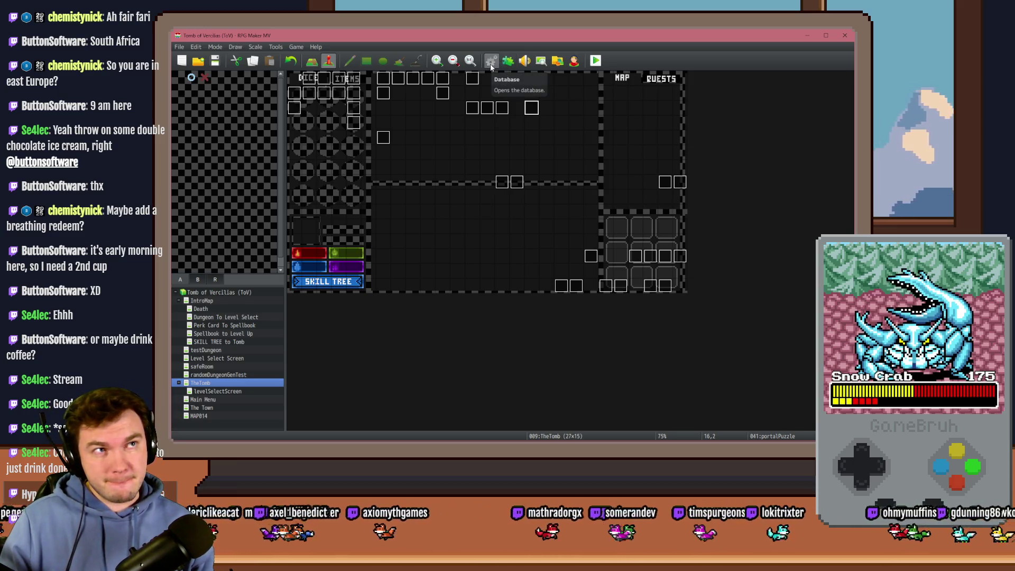
pyautogui.doubleClick(531, 108)
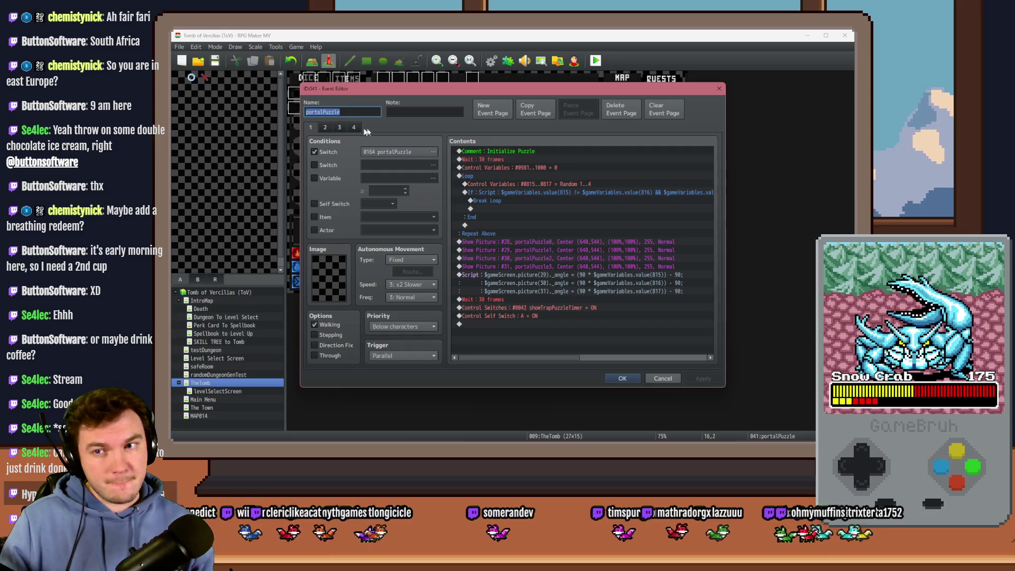
pyautogui.click(519, 193)
pyautogui.doubleClick(520, 192)
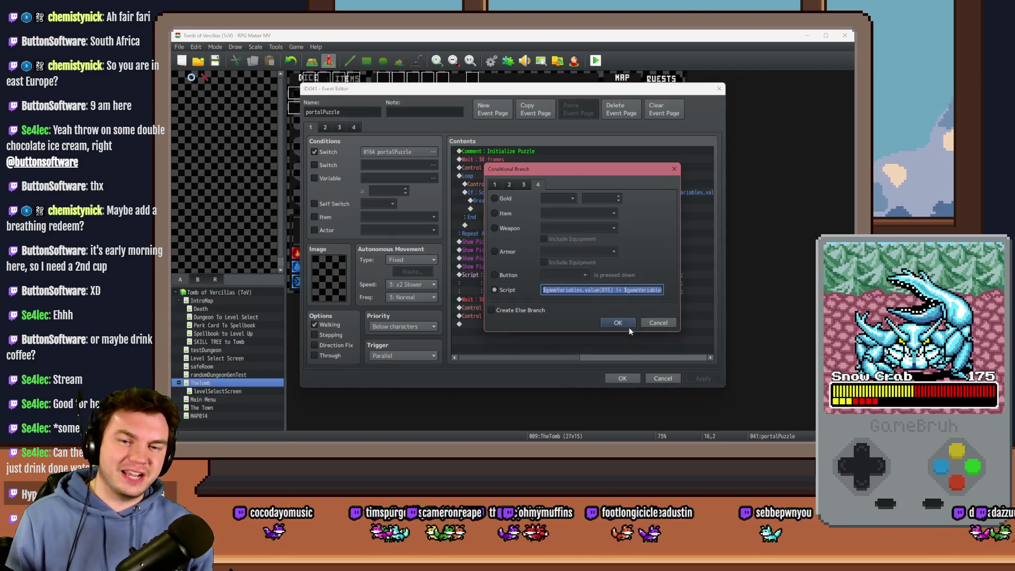
pyautogui.click(629, 326)
pyautogui.click(502, 185)
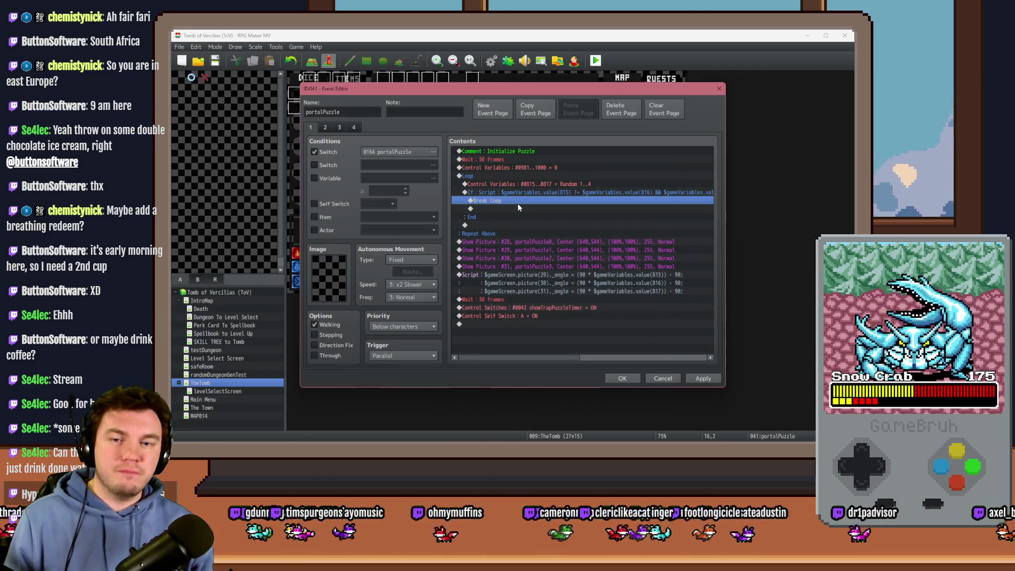
pyautogui.click(520, 194)
# - Add a script Conditional Branch from the pasted condition plus 's.value(816) &&', using 818
pyautogui.doubleClick(519, 199)
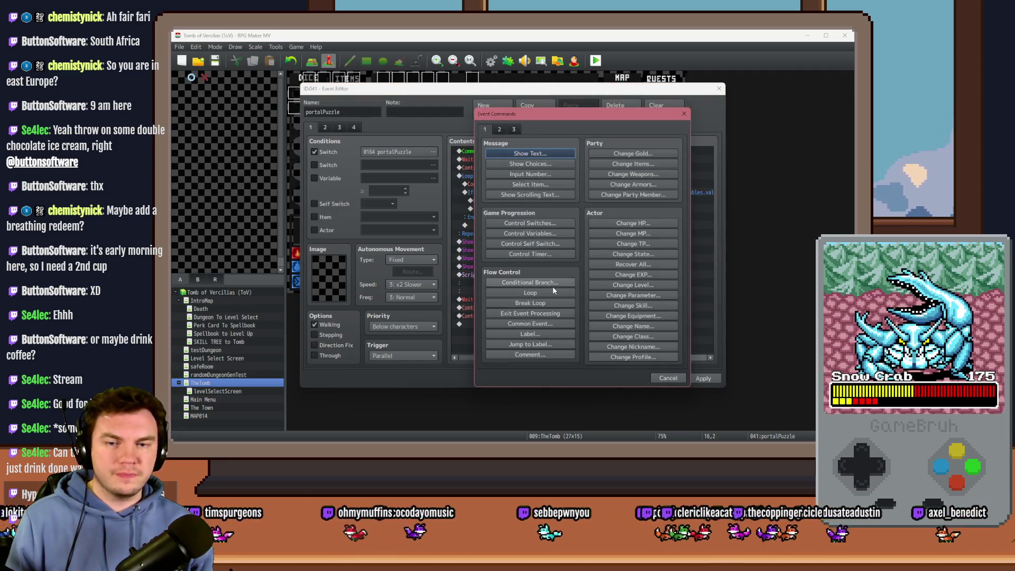
pyautogui.click(553, 287)
pyautogui.click(516, 290)
pyautogui.hotkey('ctrl', 'v')
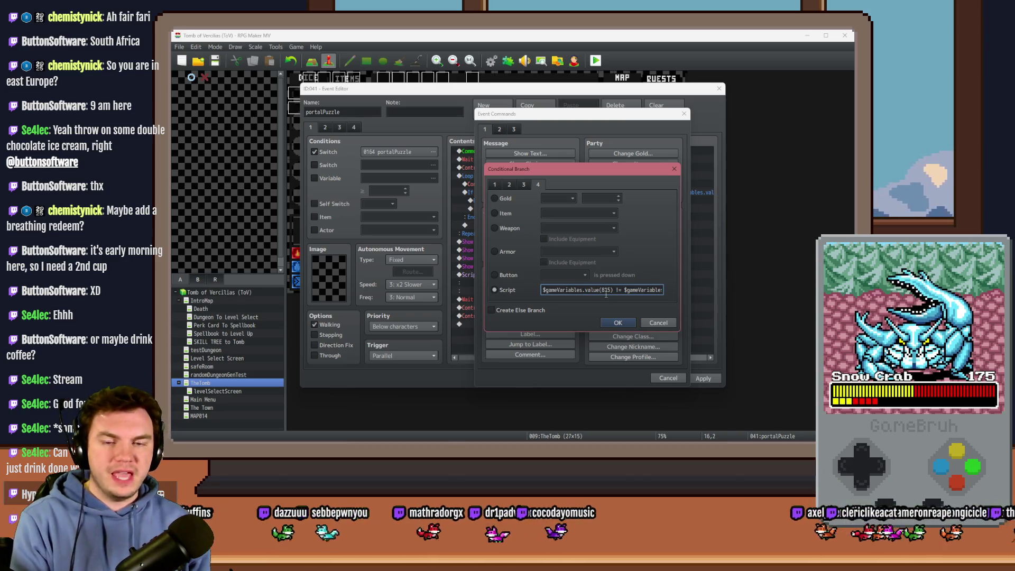
pyautogui.write('s.value(816) &&')
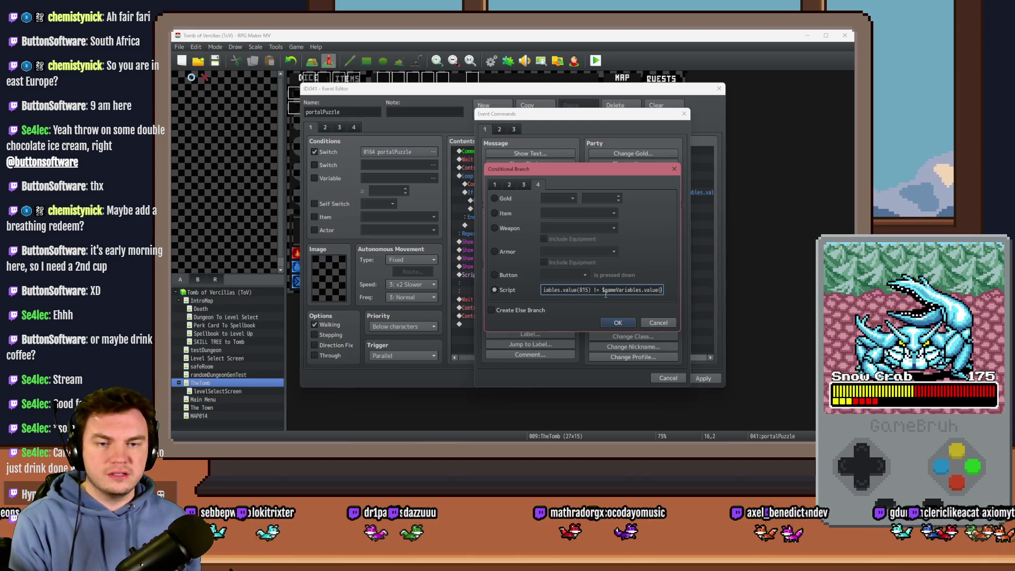
pyautogui.hotkey('ctrl', 'v')
pyautogui.doubleClick(612, 290)
pyautogui.write('818')
pyautogui.press('Right')
pyautogui.press('Right')
pyautogui.press('Right')
pyautogui.press('Right')
pyautogui.press('Right')
pyautogui.press('Right')
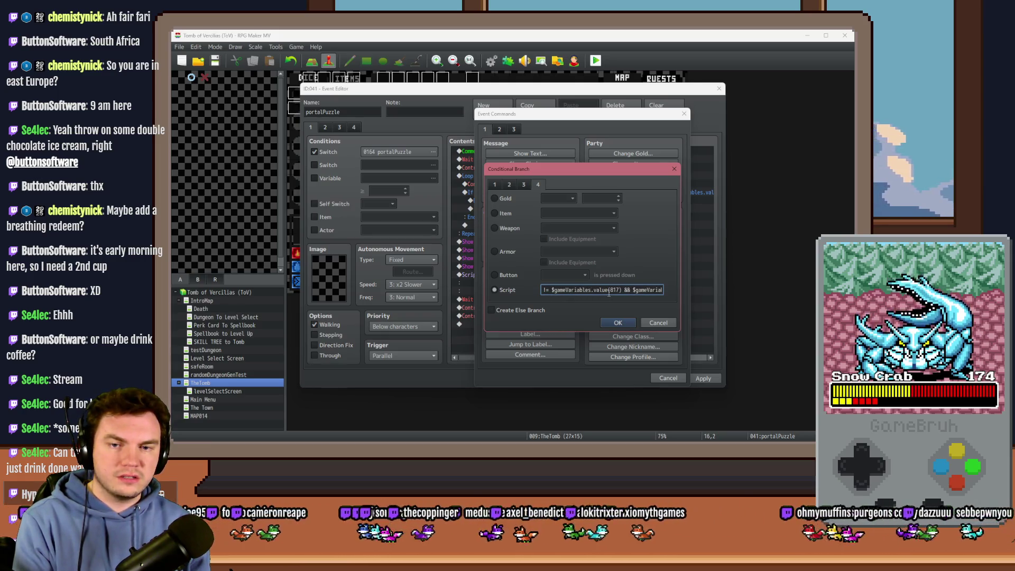
pyautogui.press('Home')
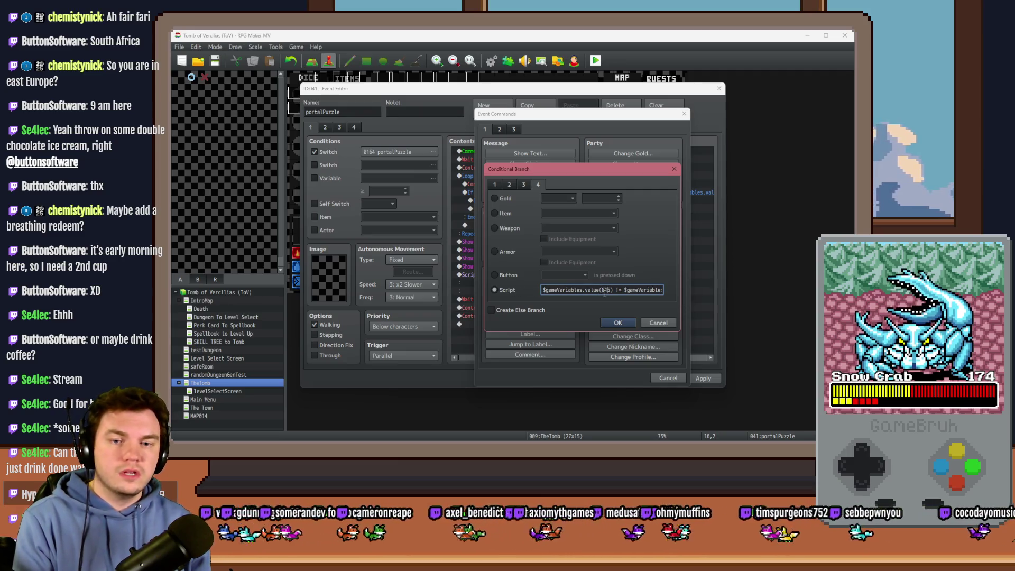
pyautogui.press('Right')
pyautogui.press('Right')
pyautogui.press('Right')
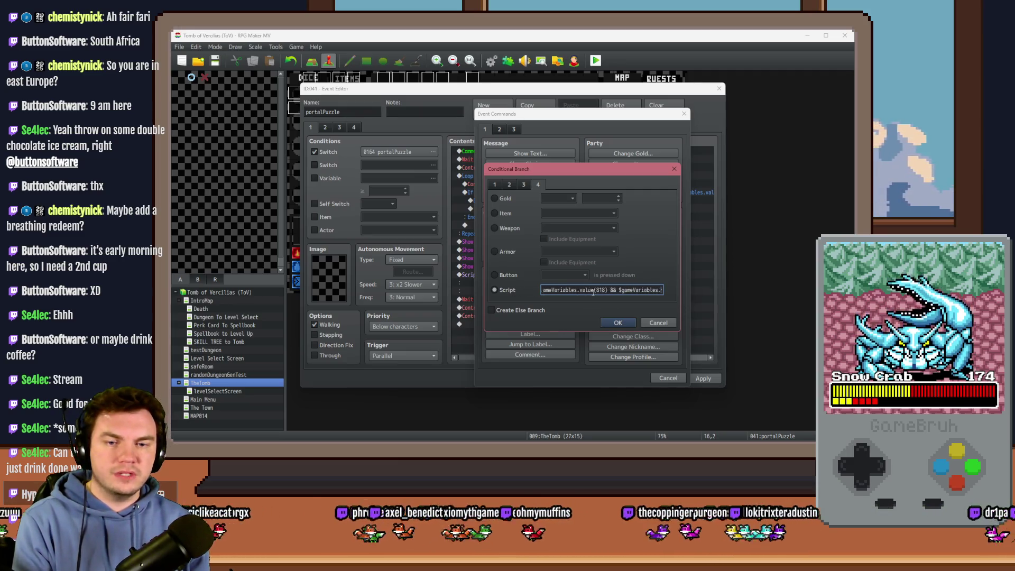
pyautogui.press('Home')
# - Adjust the script's variable numbers to 819 and 817 and confirm the branch
pyautogui.click(607, 291)
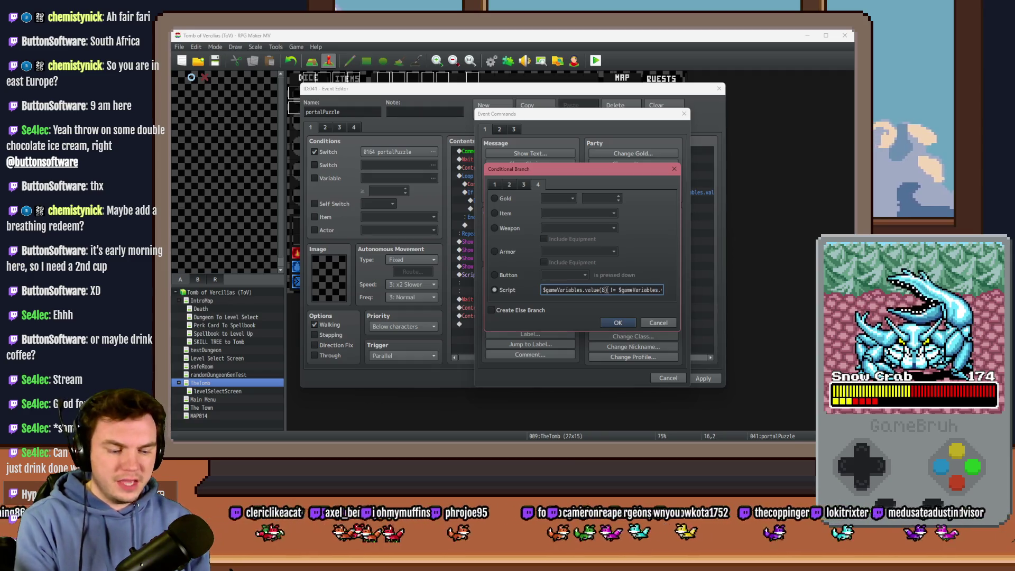
pyautogui.press('Right')
pyautogui.press('Right')
pyautogui.press('Right')
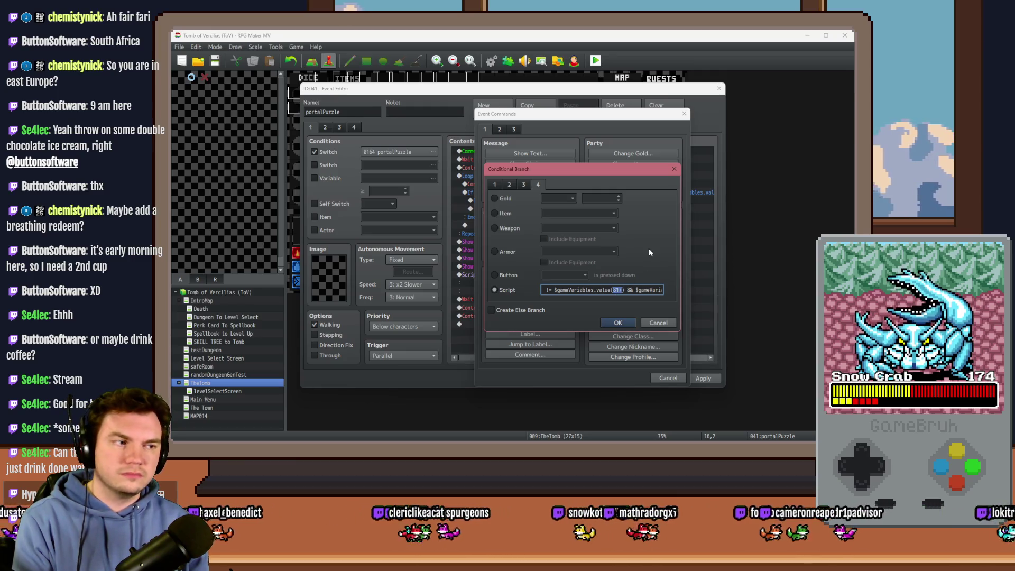
pyautogui.press('BackSpace')
pyautogui.write('9')
pyautogui.press('Right')
pyautogui.press('Right')
pyautogui.press('Right')
pyautogui.doubleClick(612, 290)
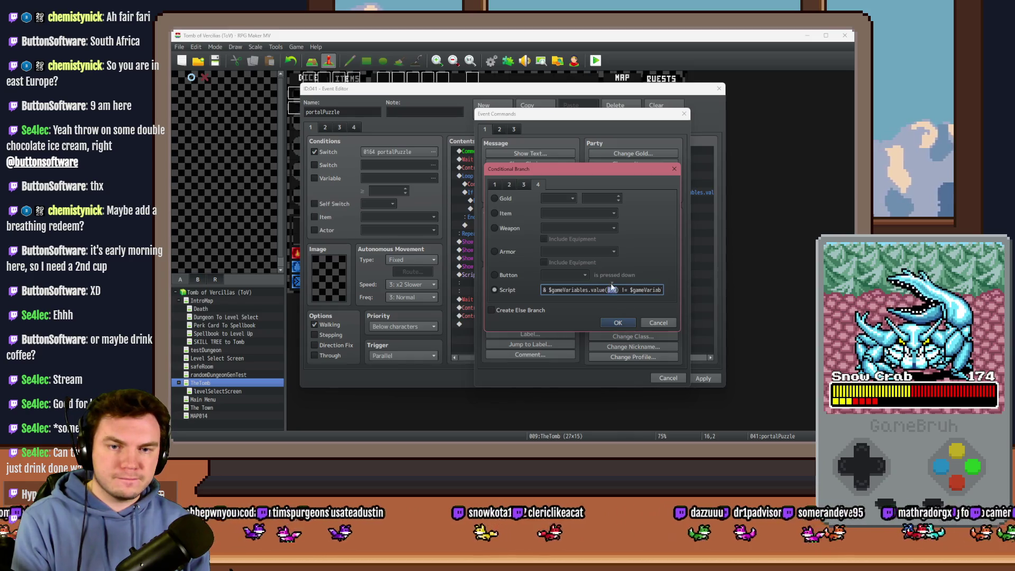
pyautogui.write('817')
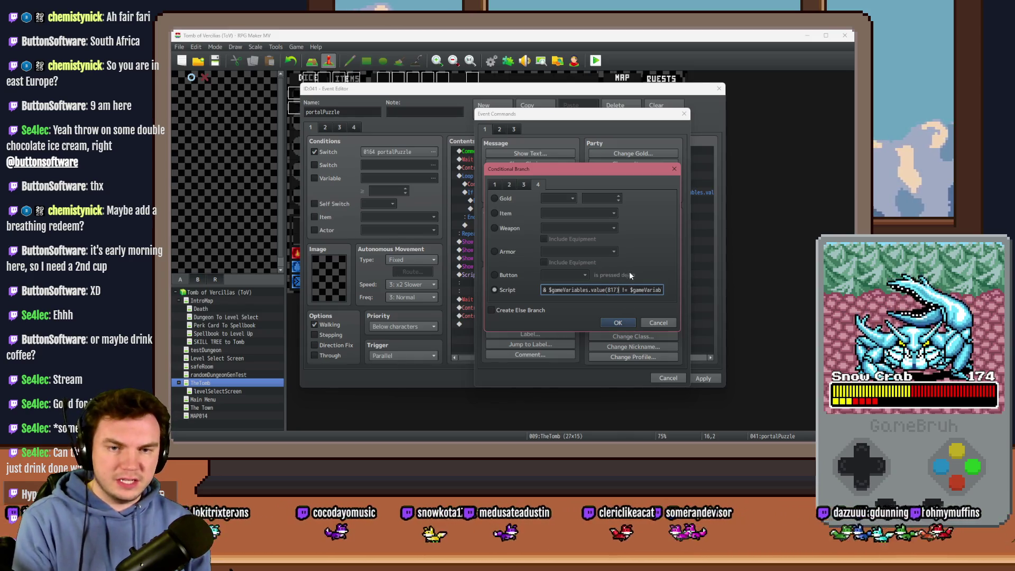
pyautogui.press('Right')
pyautogui.press('Right')
pyautogui.press('Right')
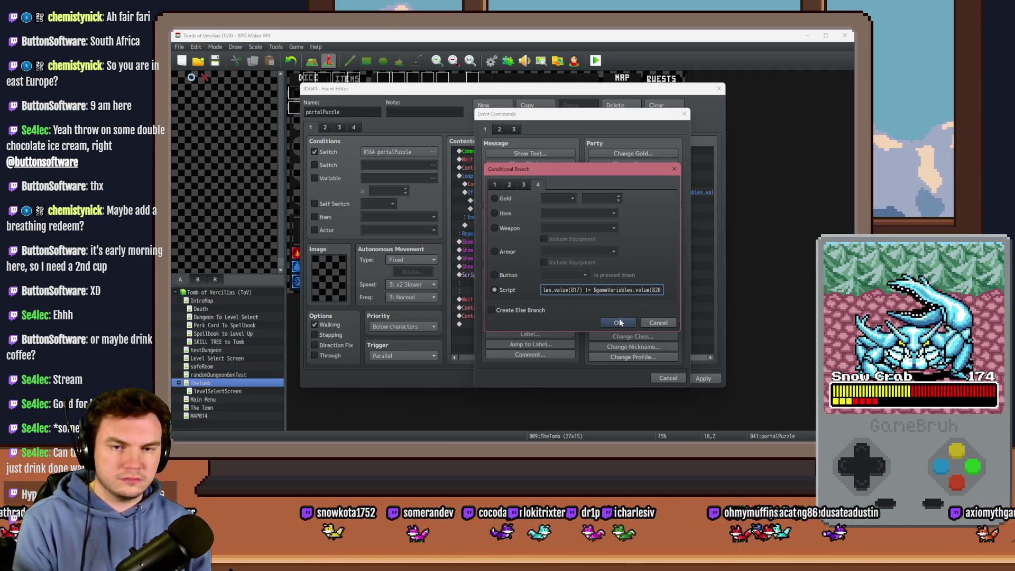
pyautogui.click(620, 323)
# - Put Break Loop inside the new branch and save the portalPuzzle event
pyautogui.moveTo(560, 358)
pyautogui.mouseDown()
pyautogui.moveTo(711, 367)
pyautogui.moveTo(672, 357)
pyautogui.mouseUp()
pyautogui.click(513, 223)
pyautogui.click(522, 210)
pyautogui.hotkey('ctrl', 'v')
pyautogui.click(532, 194)
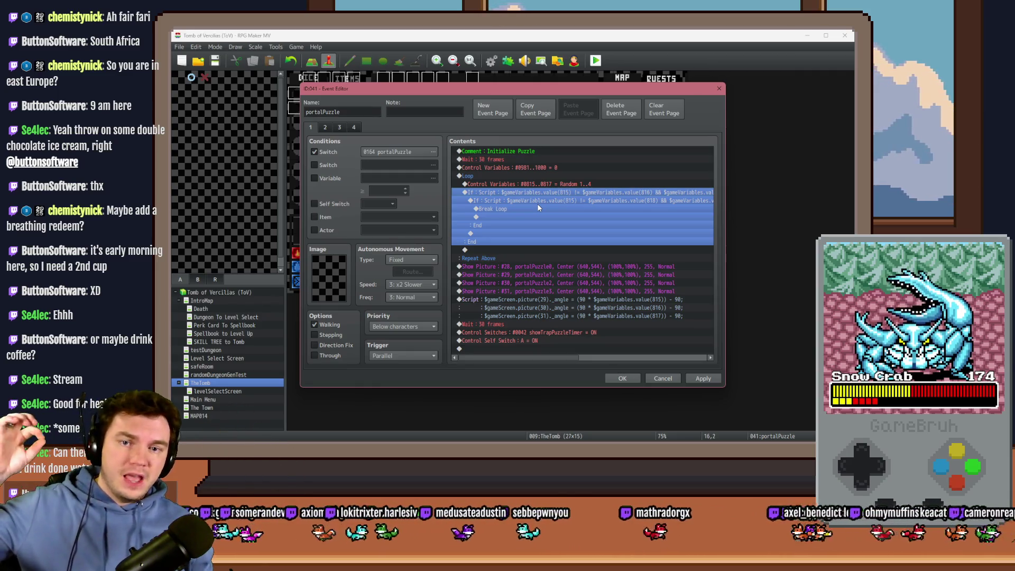
pyautogui.click(577, 201)
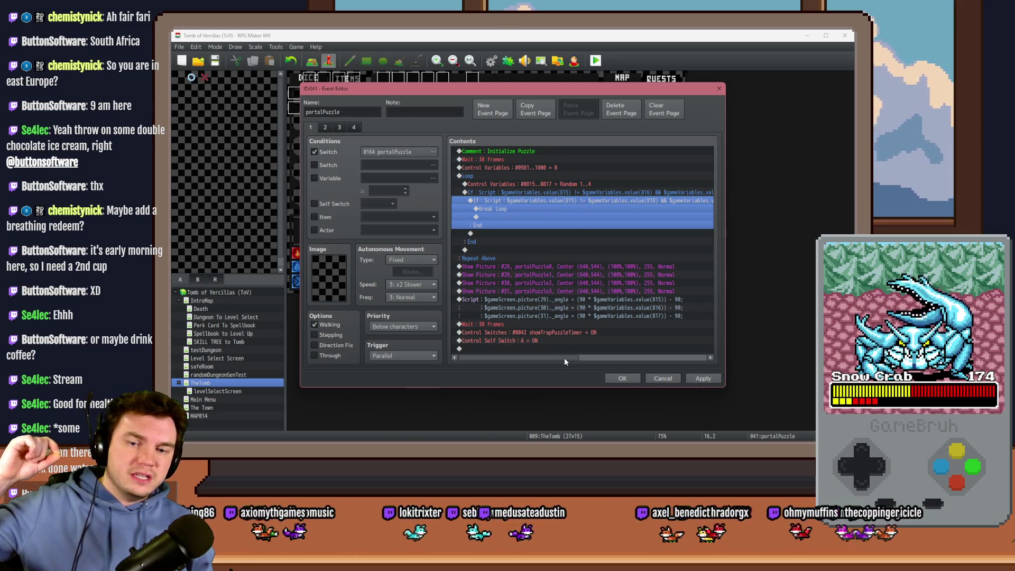
pyautogui.moveTo(564, 357)
pyautogui.mouseDown()
pyautogui.moveTo(611, 361)
pyautogui.moveTo(688, 391)
pyautogui.mouseUp()
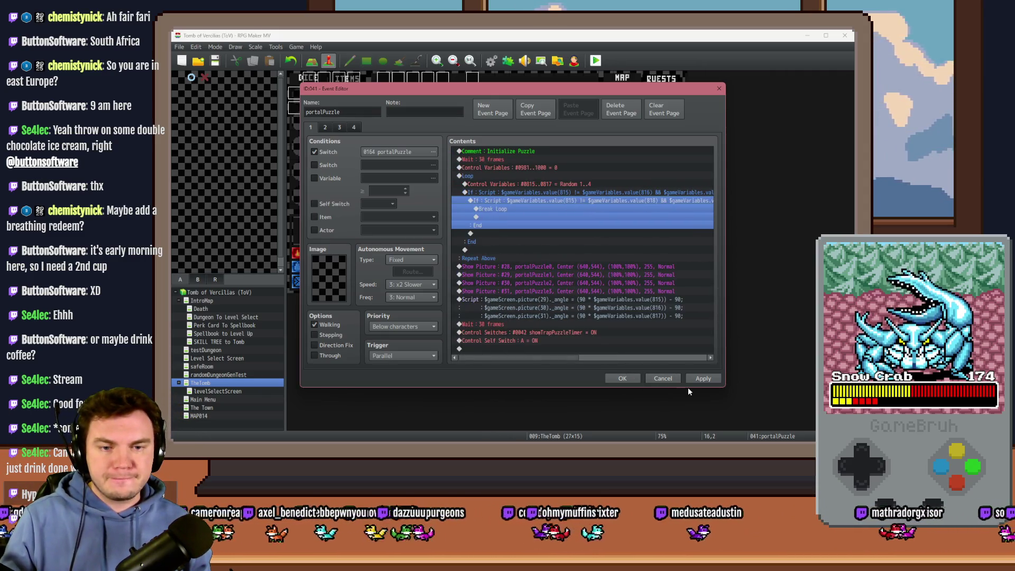
pyautogui.click(629, 377)
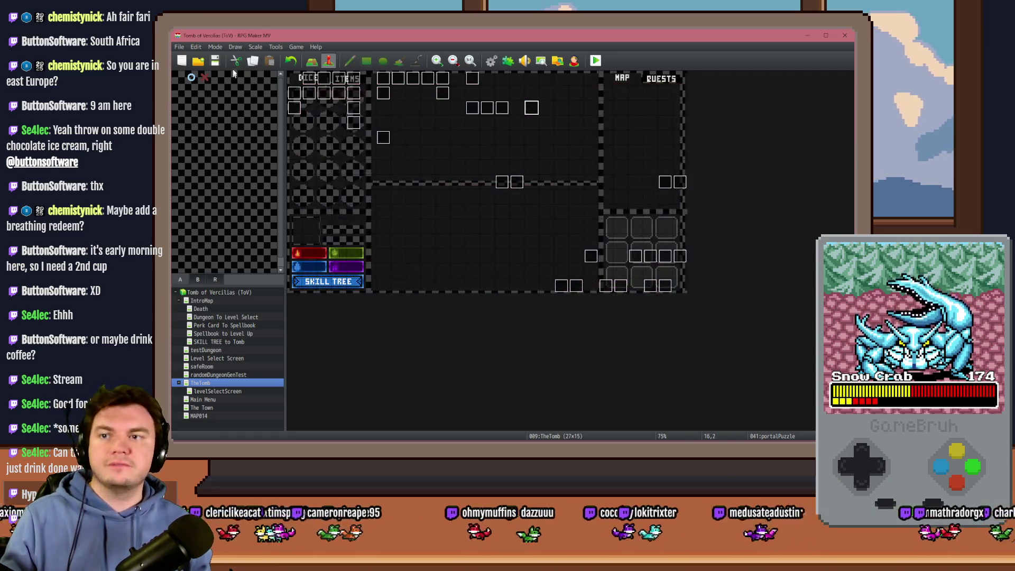
# - Playtest with switch 0164 PORTALPUZZLE on, check variables 0811–0820, then close the game
pyautogui.click(595, 61)
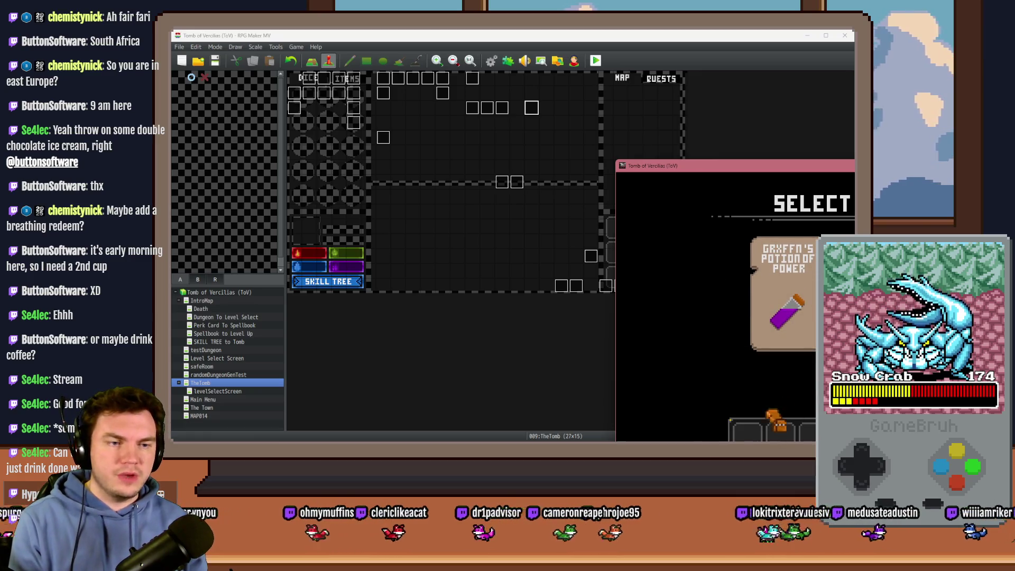
pyautogui.press('F9')
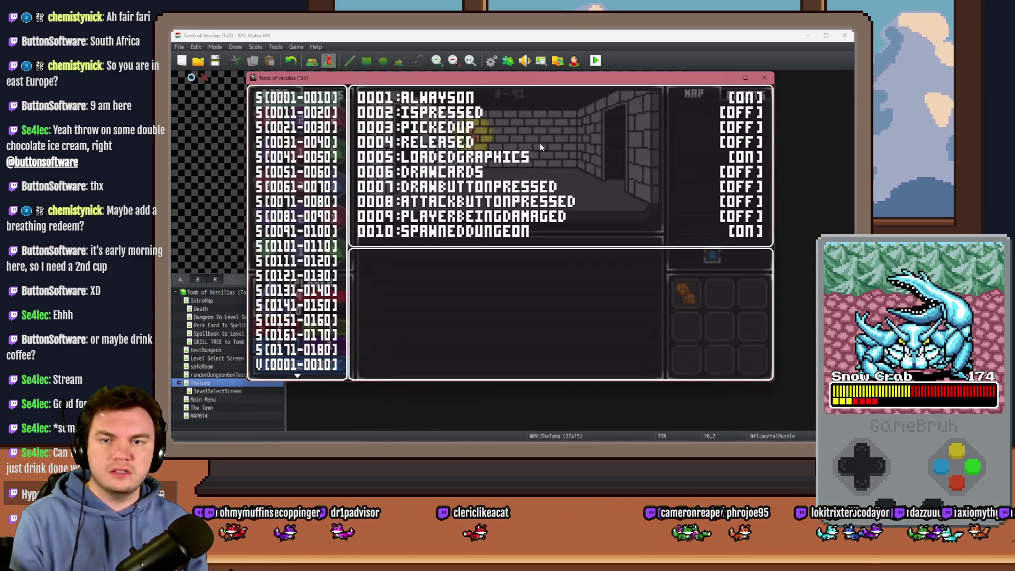
pyautogui.click(312, 334)
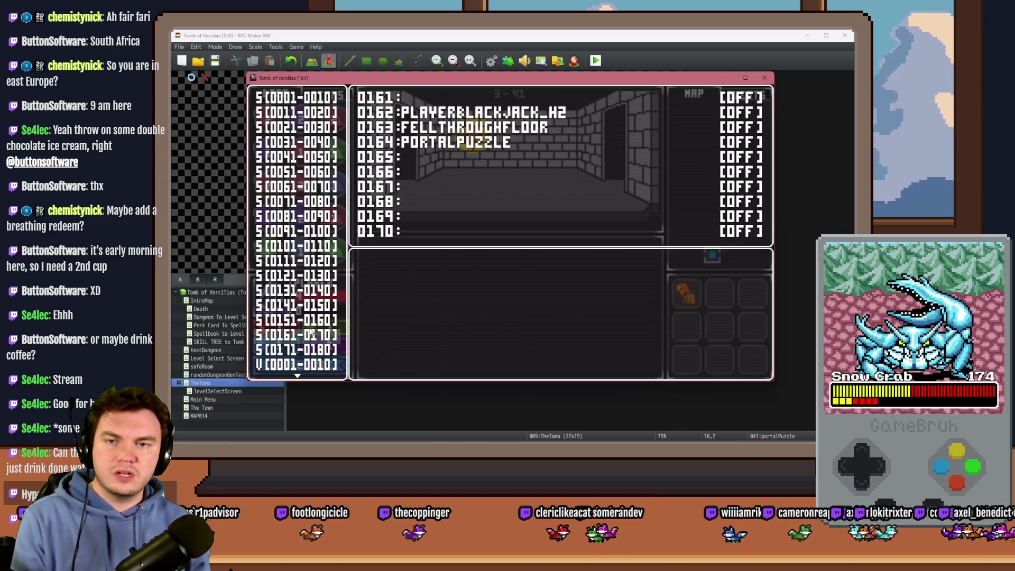
pyautogui.press('Return')
pyautogui.press('Down')
pyautogui.press('Down')
pyautogui.press('Down')
pyautogui.press('Return')
pyautogui.press('Escape')
pyautogui.press('Escape')
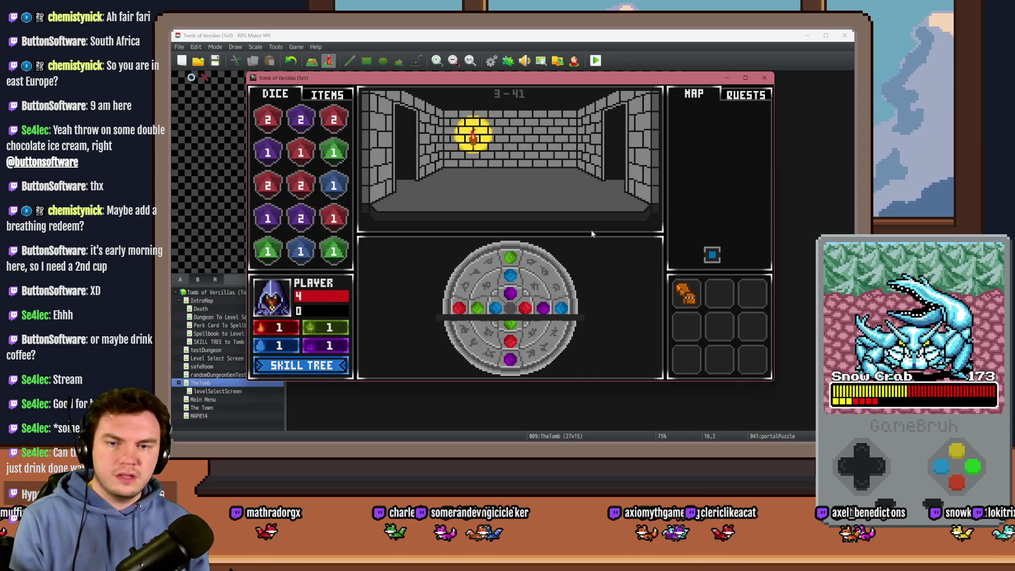
pyautogui.press('F9')
pyautogui.press('Up')
pyautogui.press('Up')
pyautogui.press('Up')
pyautogui.press('Up')
pyautogui.press('Up')
pyautogui.press('Up')
pyautogui.press('Up')
pyautogui.press('Up')
pyautogui.press('Down')
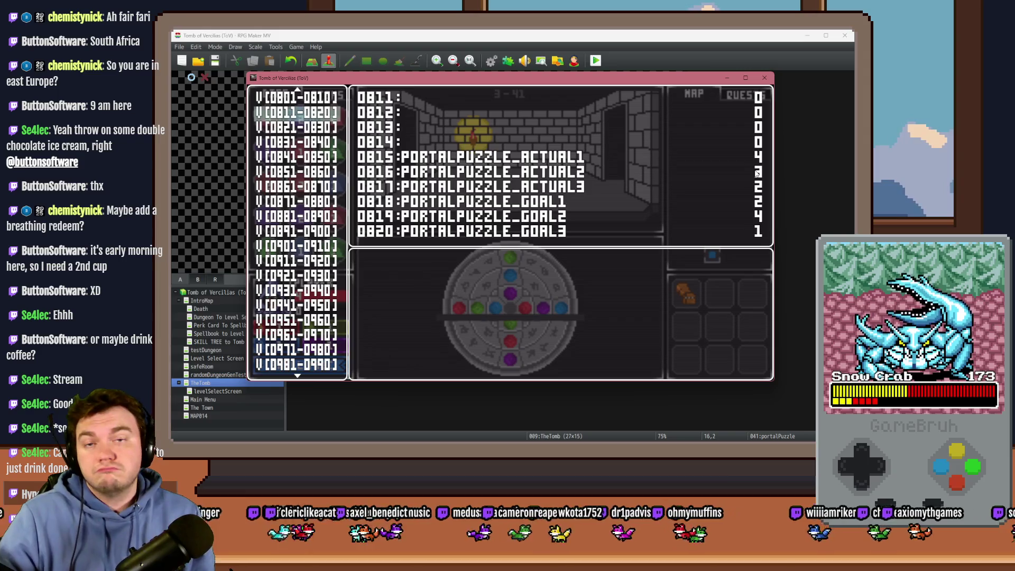
pyautogui.click(764, 80)
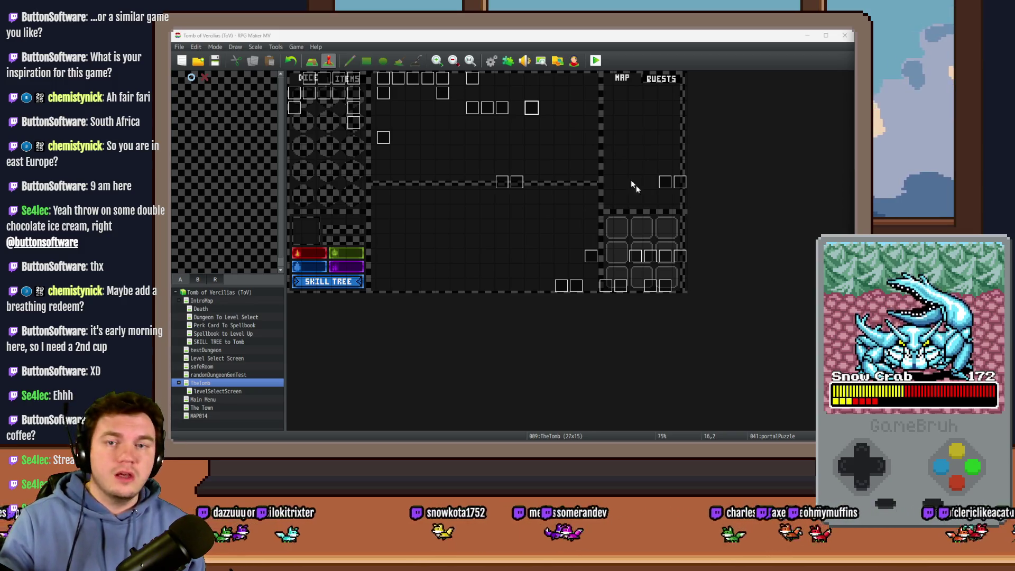
pyautogui.click(650, 62)
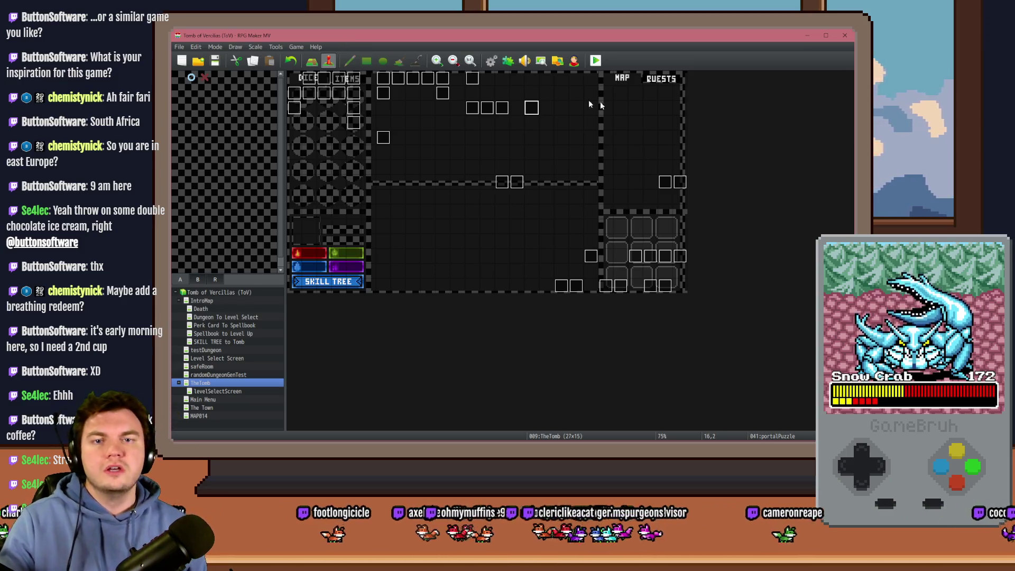
pyautogui.click(595, 60)
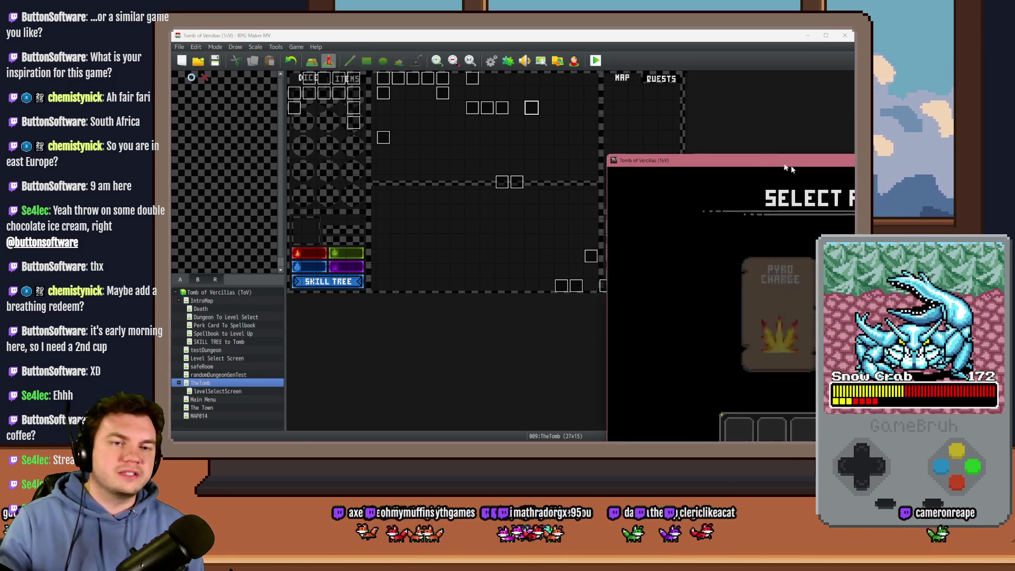
# - Enter the dungeon with a perk card, turn on switch 0164 PORTALPUZZLE to view the dial, then close the test
pyautogui.click(567, 170)
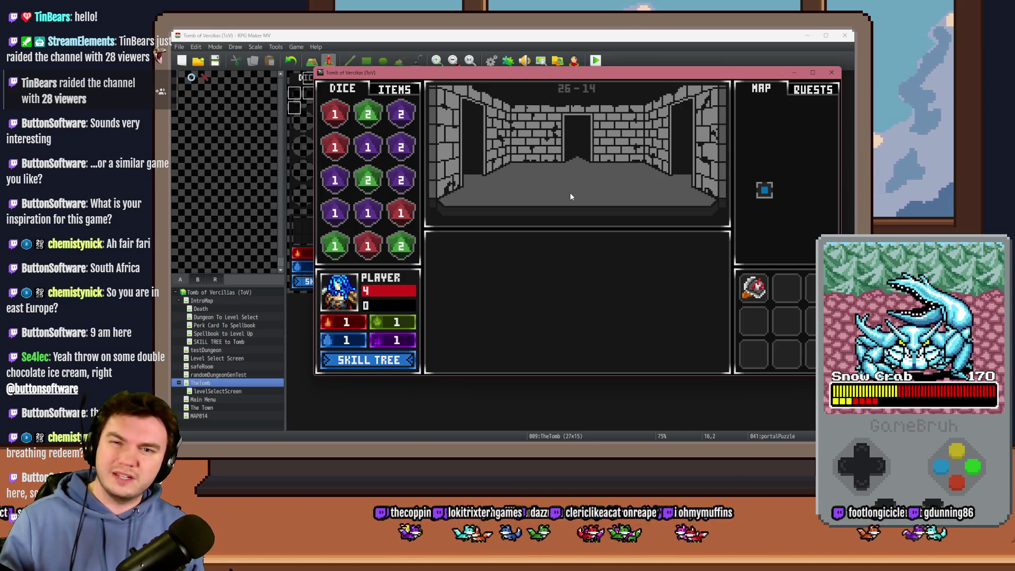
pyautogui.press('F9')
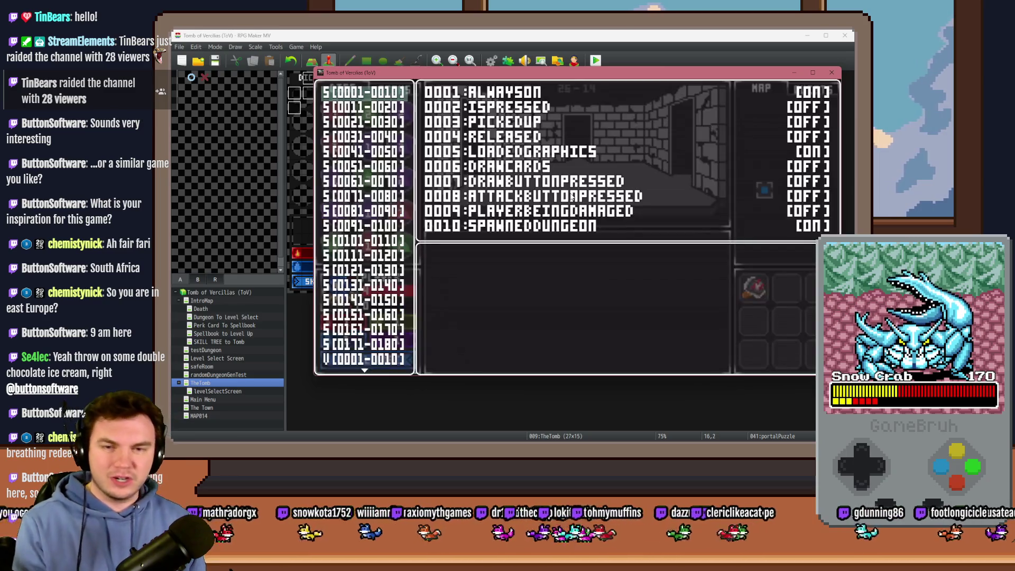
pyautogui.click(388, 346)
pyautogui.press('Up')
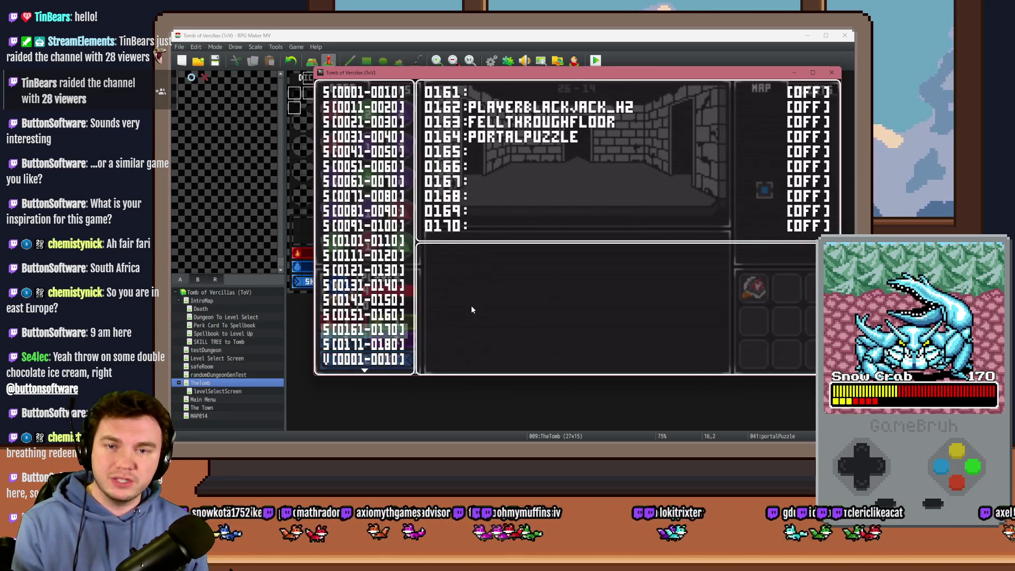
pyautogui.press('Return')
pyautogui.press('Down')
pyautogui.press('Down')
pyautogui.press('Down')
pyautogui.press('Return')
pyautogui.press('Escape')
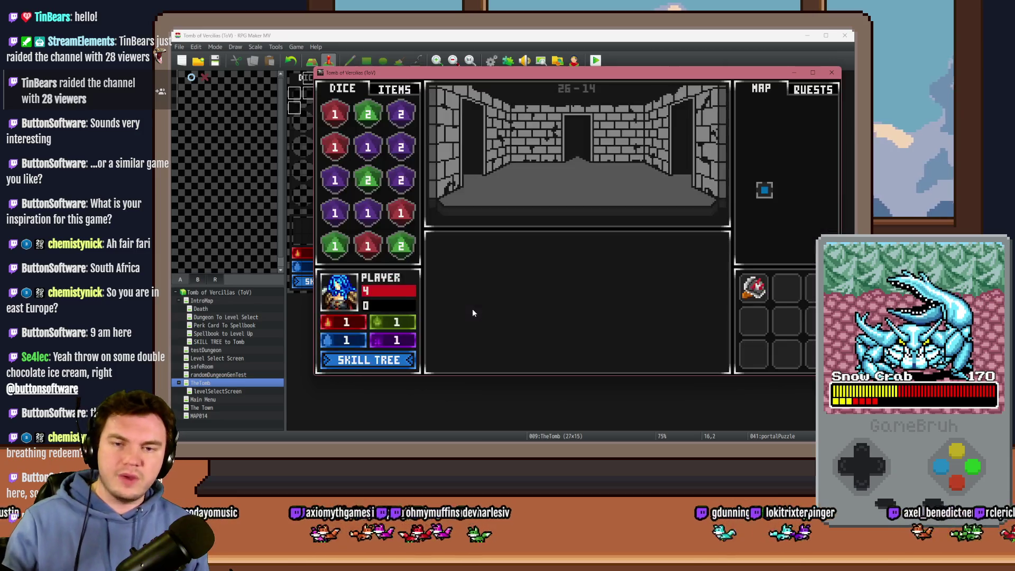
pyautogui.click(832, 72)
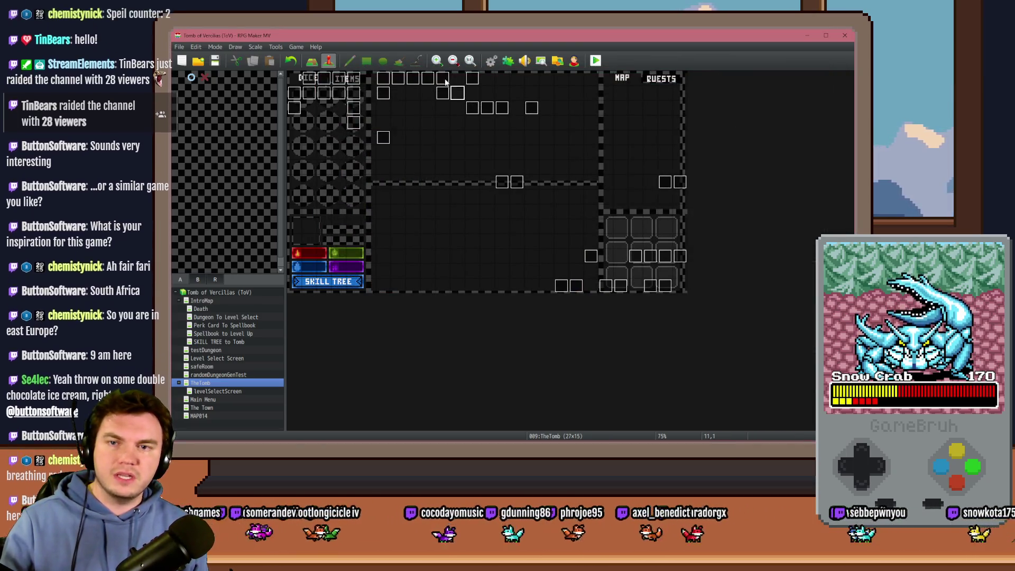
# - Review the first page of the trapPuzzle4 event
pyautogui.doubleClick(443, 78)
pyautogui.click(312, 128)
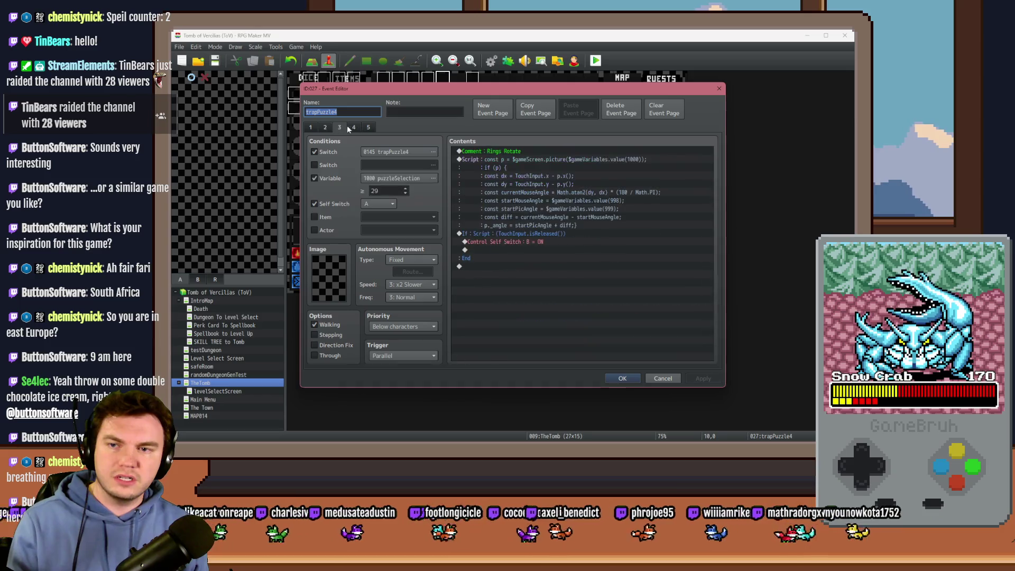
pyautogui.press('Escape')
# - Playtest into the dungeon and turn on debug switch 0145 TRAPPUZZLE4 to start the trap
pyautogui.click(595, 60)
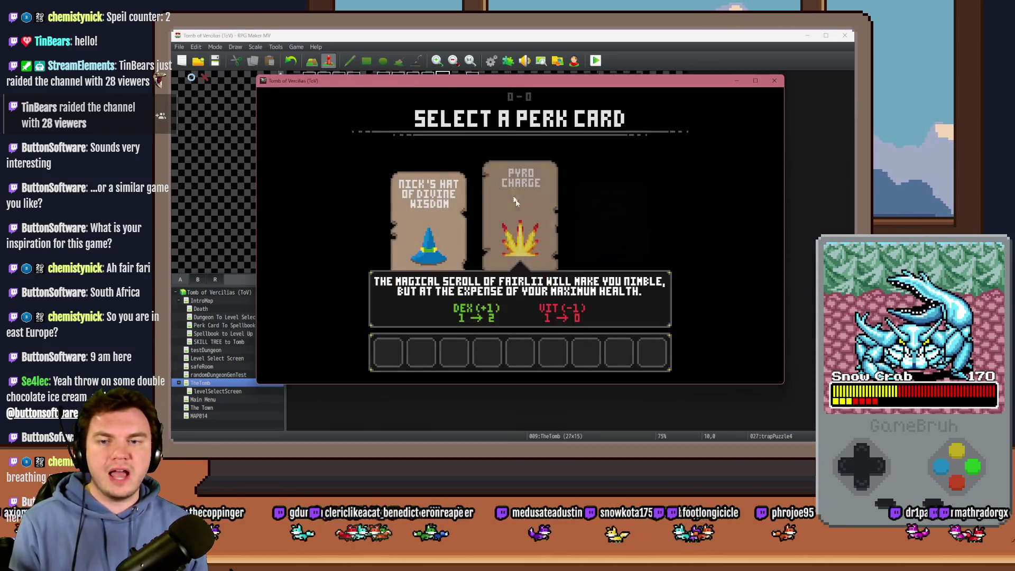
pyautogui.click(528, 215)
pyautogui.press('F9')
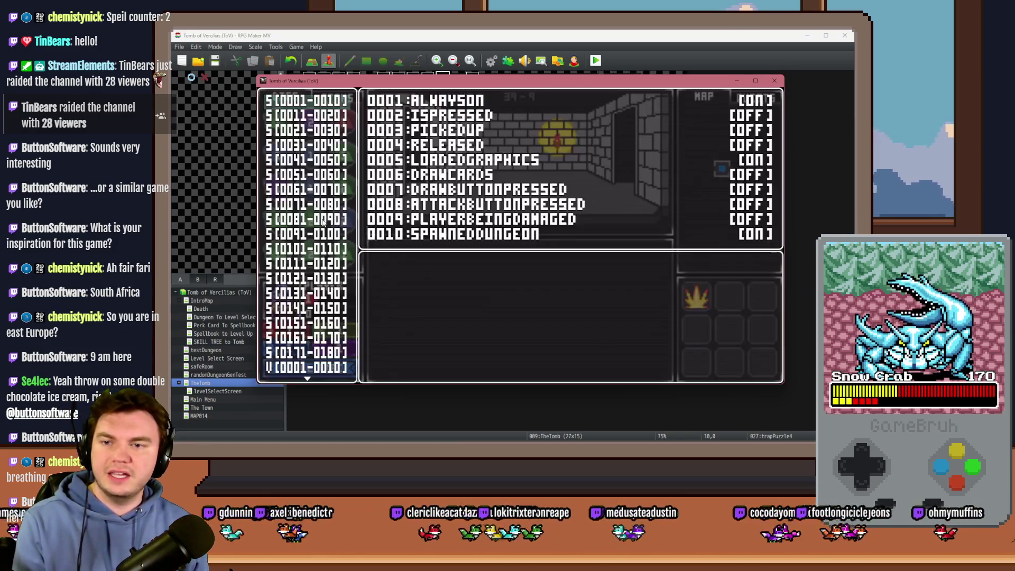
pyautogui.press('Down')
pyautogui.press('Down')
pyautogui.press('Down')
pyautogui.press('Return')
pyautogui.press('Down')
pyautogui.press('Down')
pyautogui.press('Down')
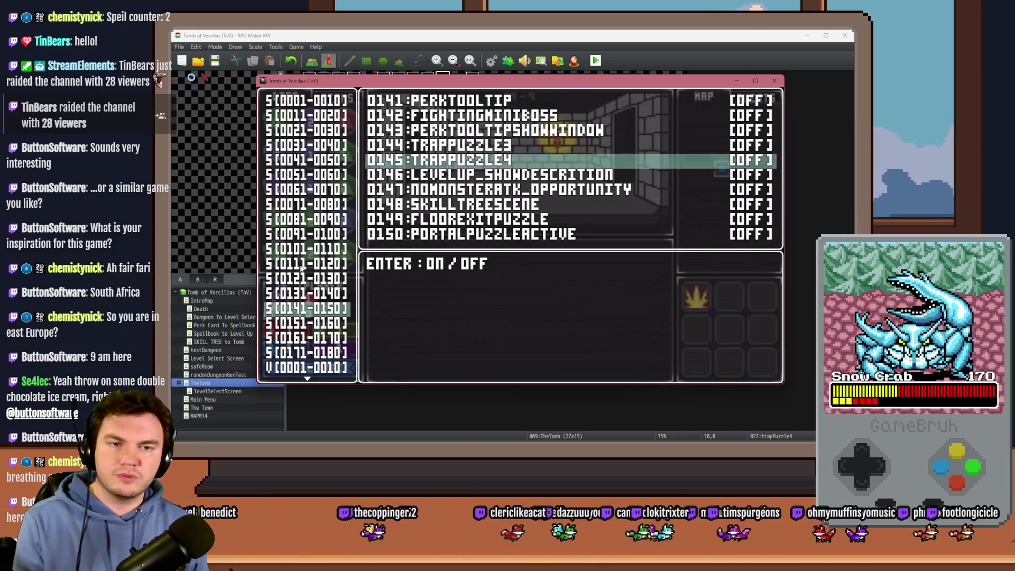
pyautogui.press('Return')
pyautogui.press('Escape')
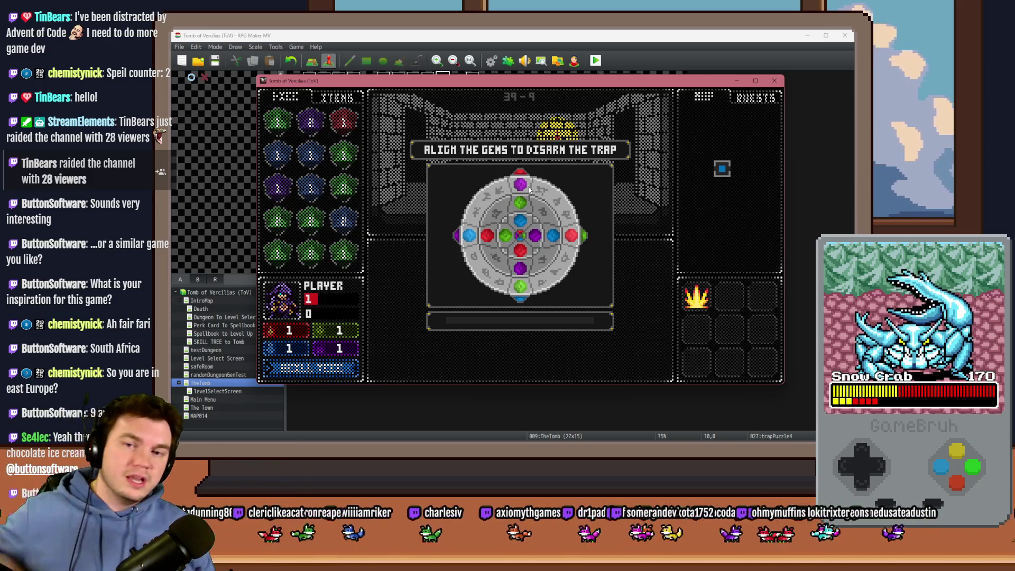
# - Rotate the inner, middle and outer gem rings until the red gems line up
pyautogui.click(529, 223)
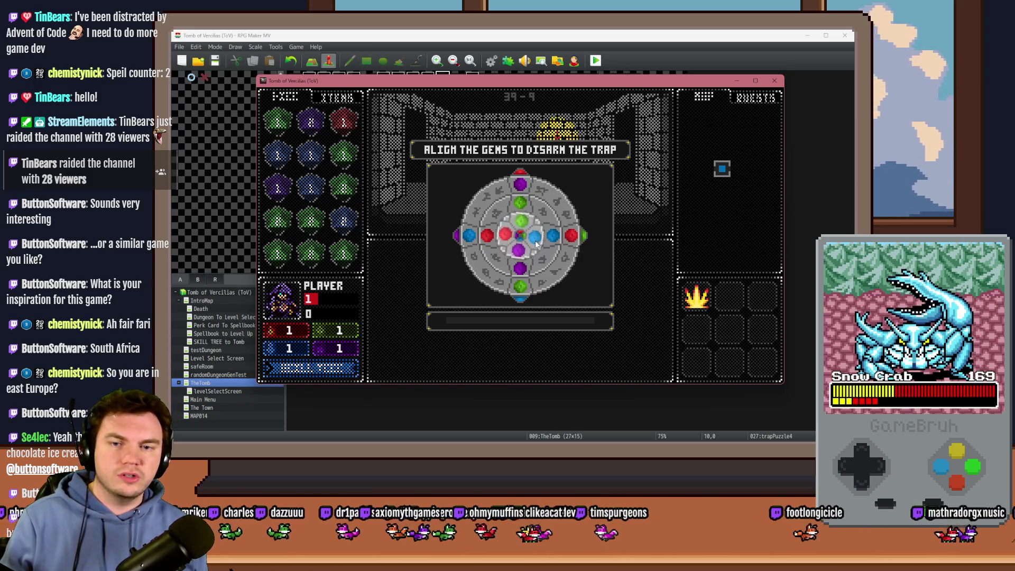
pyautogui.click(522, 218)
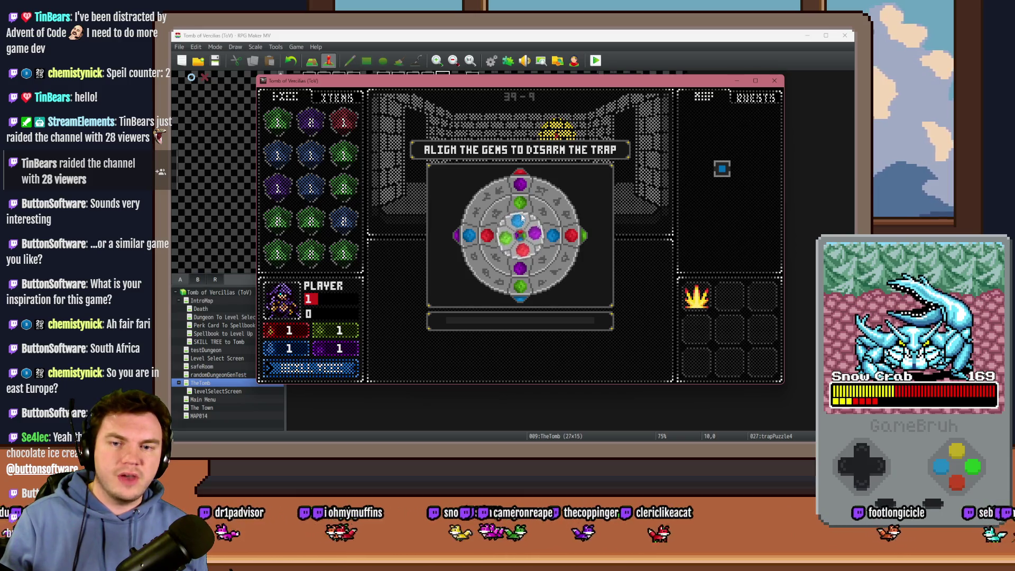
pyautogui.click(511, 202)
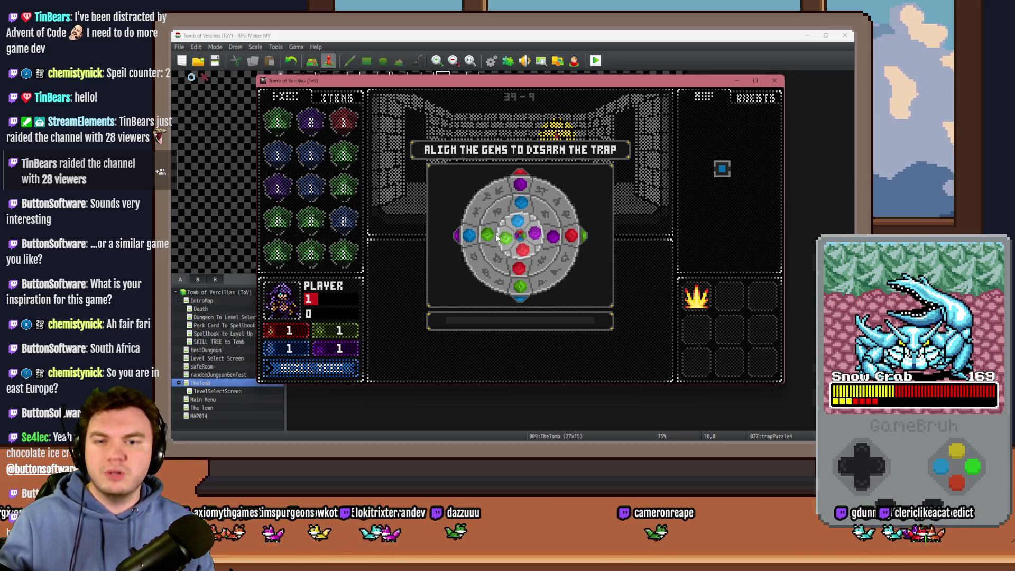
pyautogui.click(575, 237)
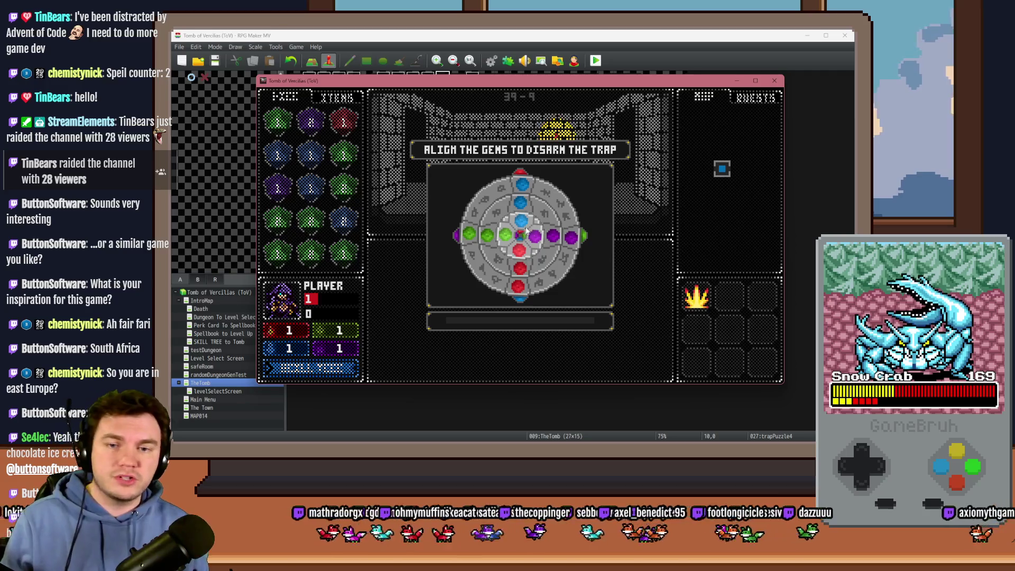
pyautogui.moveTo(558, 199)
pyautogui.mouseDown()
pyautogui.moveTo(544, 280)
pyautogui.moveTo(476, 249)
pyautogui.mouseUp()
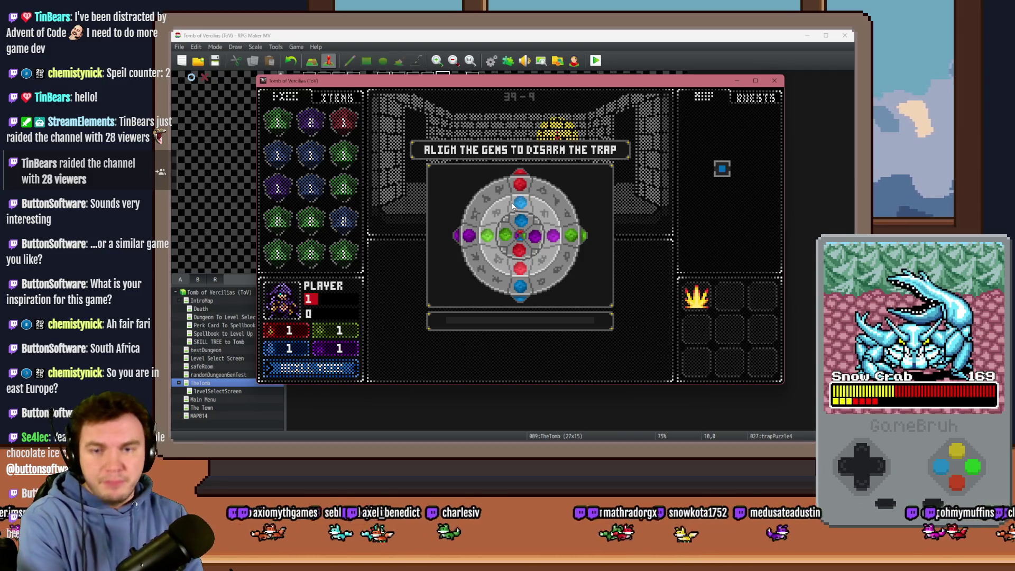
pyautogui.moveTo(513, 206)
pyautogui.mouseDown()
pyautogui.moveTo(503, 191)
pyautogui.moveTo(476, 248)
pyautogui.moveTo(529, 180)
pyautogui.moveTo(568, 219)
pyautogui.mouseUp()
pyautogui.moveTo(575, 242)
pyautogui.mouseDown()
pyautogui.moveTo(544, 299)
pyautogui.moveTo(485, 285)
pyautogui.moveTo(459, 236)
pyautogui.moveTo(492, 189)
pyautogui.moveTo(520, 181)
pyautogui.mouseUp()
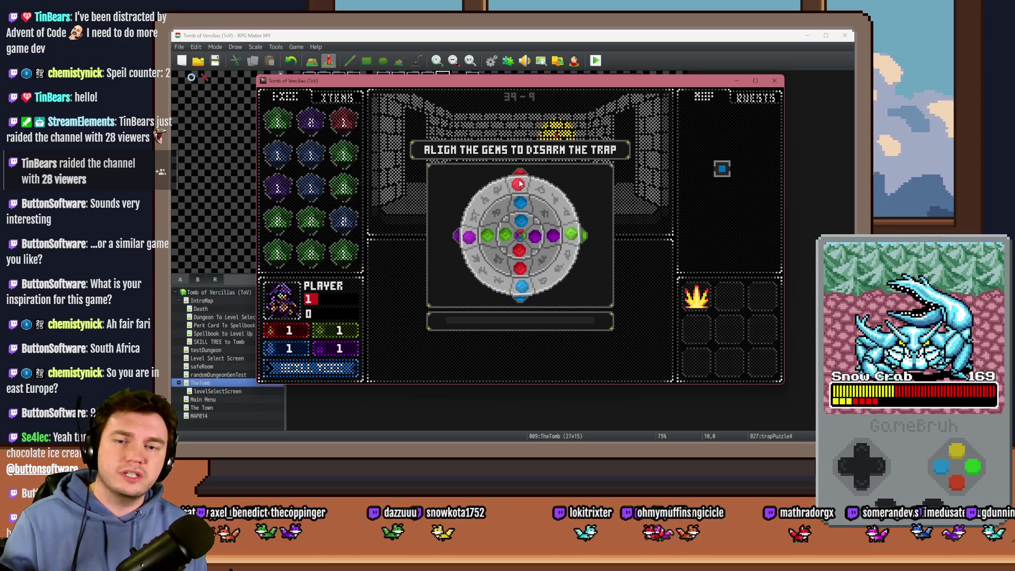
pyautogui.moveTo(523, 252)
pyautogui.mouseDown()
pyautogui.moveTo(536, 228)
pyautogui.moveTo(521, 220)
pyautogui.mouseUp()
pyautogui.moveTo(520, 269)
pyautogui.mouseDown()
pyautogui.moveTo(489, 248)
pyautogui.moveTo(521, 204)
pyautogui.mouseUp()
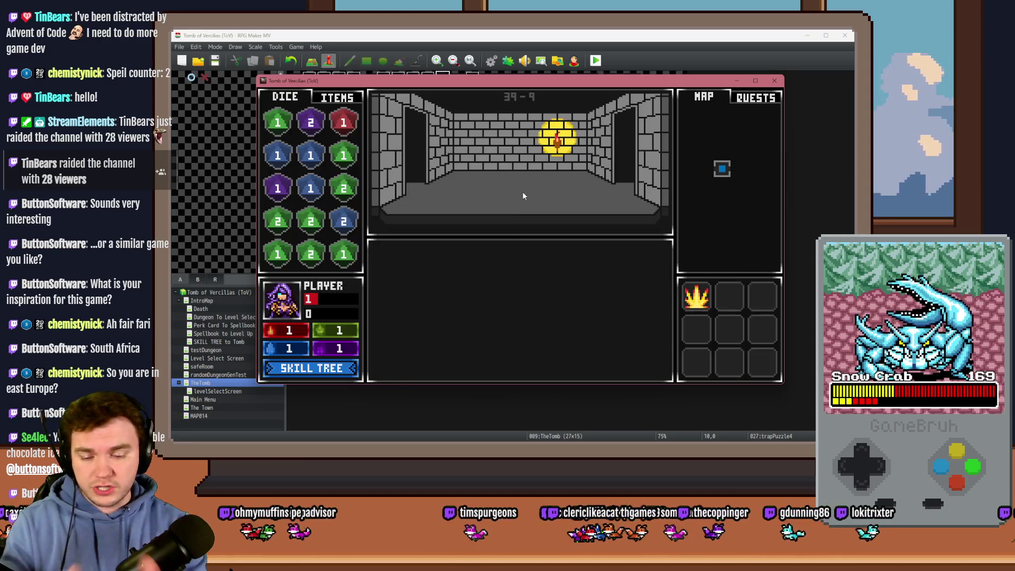
# - Turn on debug switch 0164 PORTALPUZZLE and rotate the outer rune ring clockwise
pyautogui.press('F9')
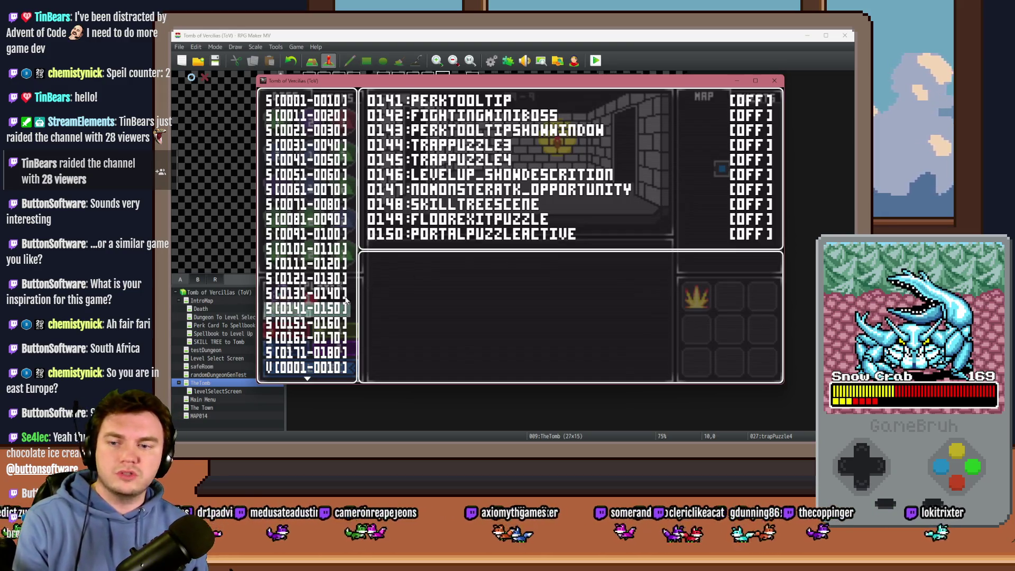
pyautogui.press('Down')
pyautogui.press('Down')
pyautogui.press('Return')
pyautogui.press('Down')
pyautogui.press('Down')
pyautogui.press('Down')
pyautogui.press('Return')
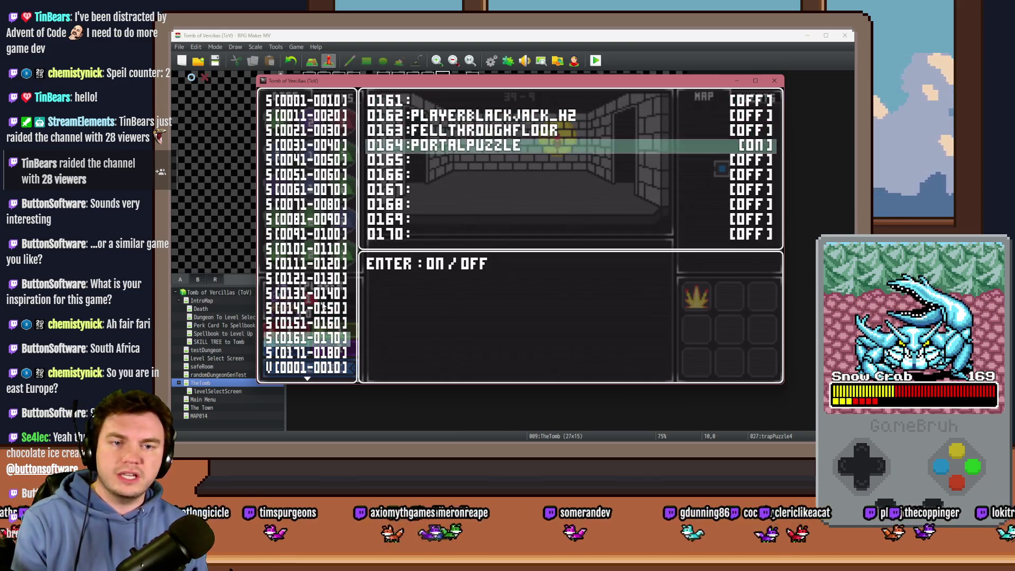
pyautogui.press('Escape')
pyautogui.press('Escape')
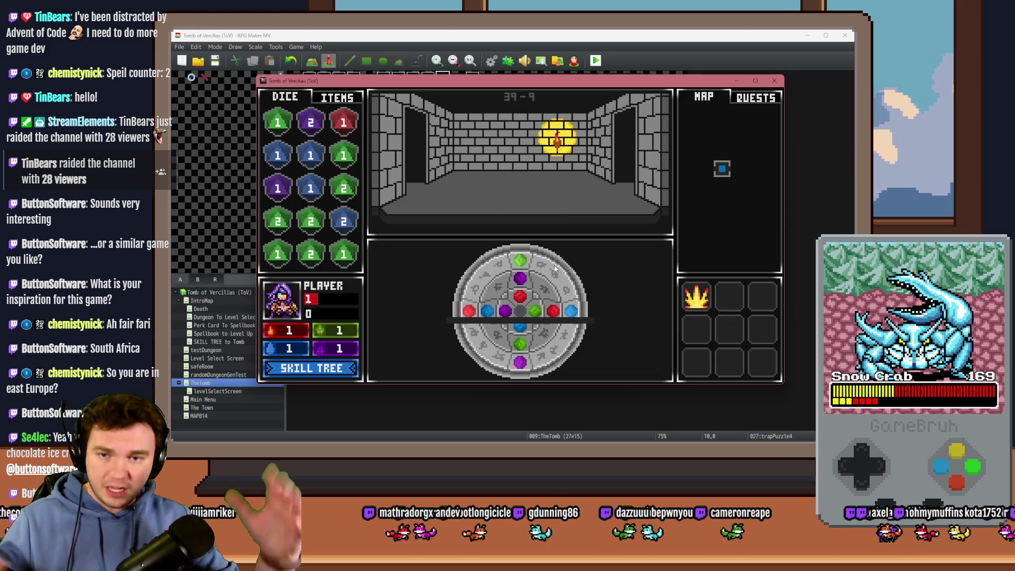
pyautogui.click(474, 308)
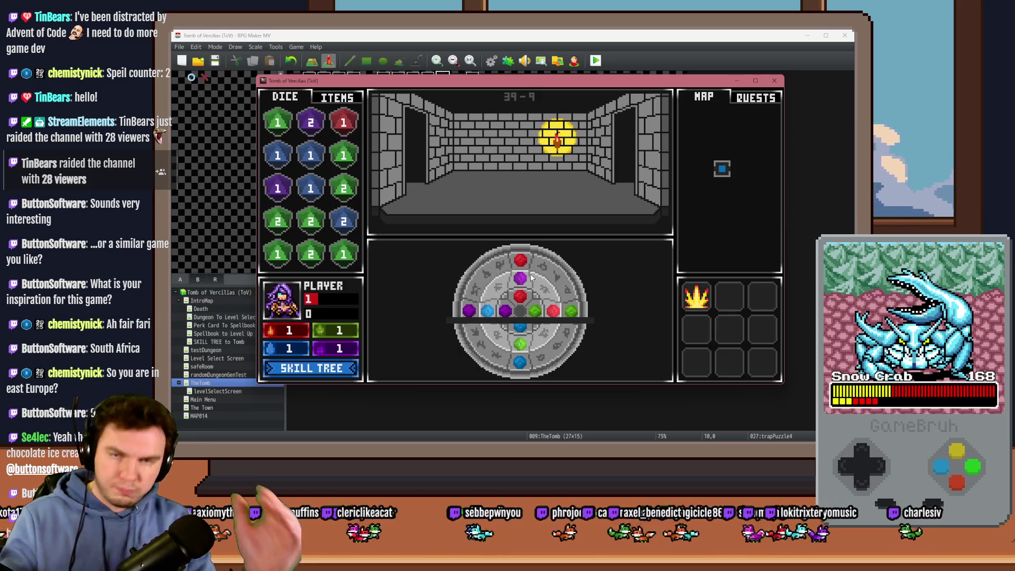
# - Restart the game, pick a perk card, then close the playtest window
pyautogui.press('F9')
pyautogui.press('F5')
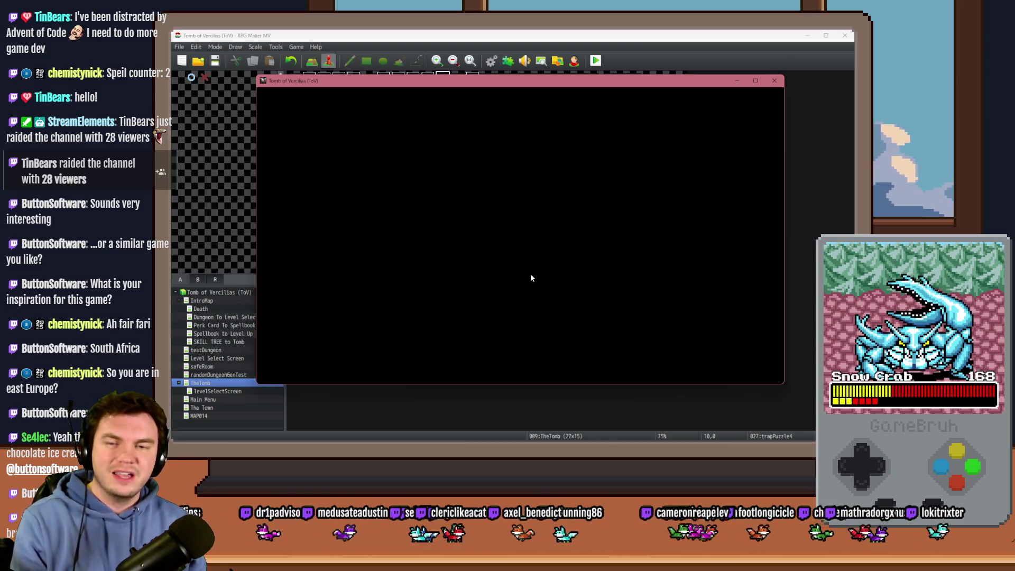
pyautogui.click(545, 220)
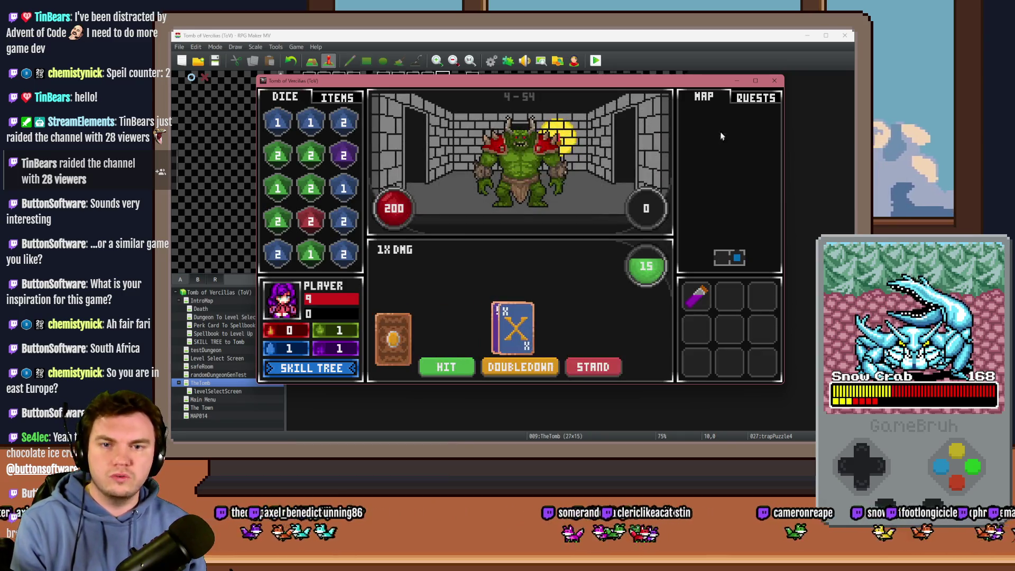
pyautogui.click(774, 82)
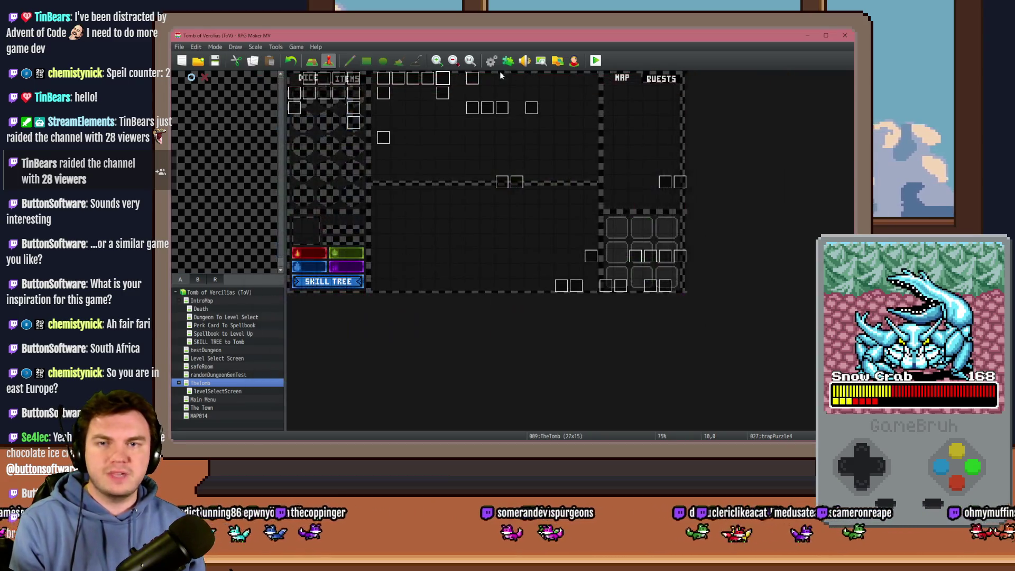
pyautogui.click(493, 65)
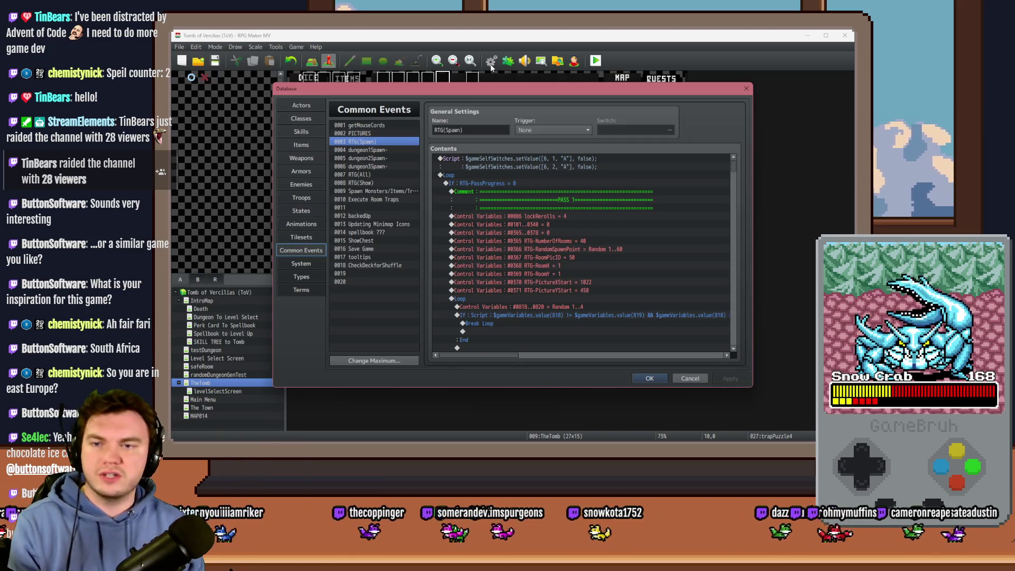
pyautogui.click(382, 198)
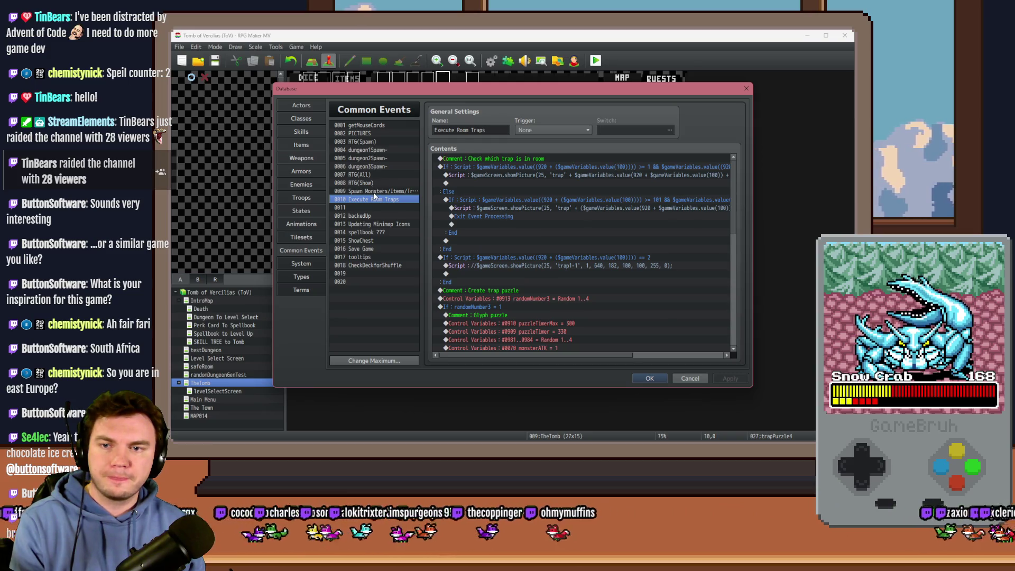
pyautogui.click(373, 192)
pyautogui.doubleClick(566, 221)
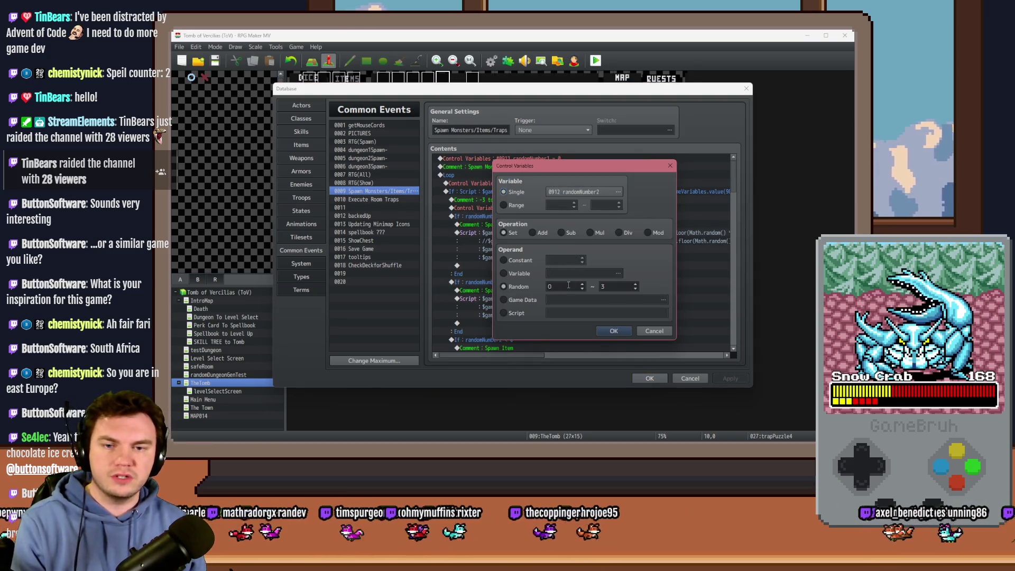
pyautogui.click(613, 331)
pyautogui.click(650, 378)
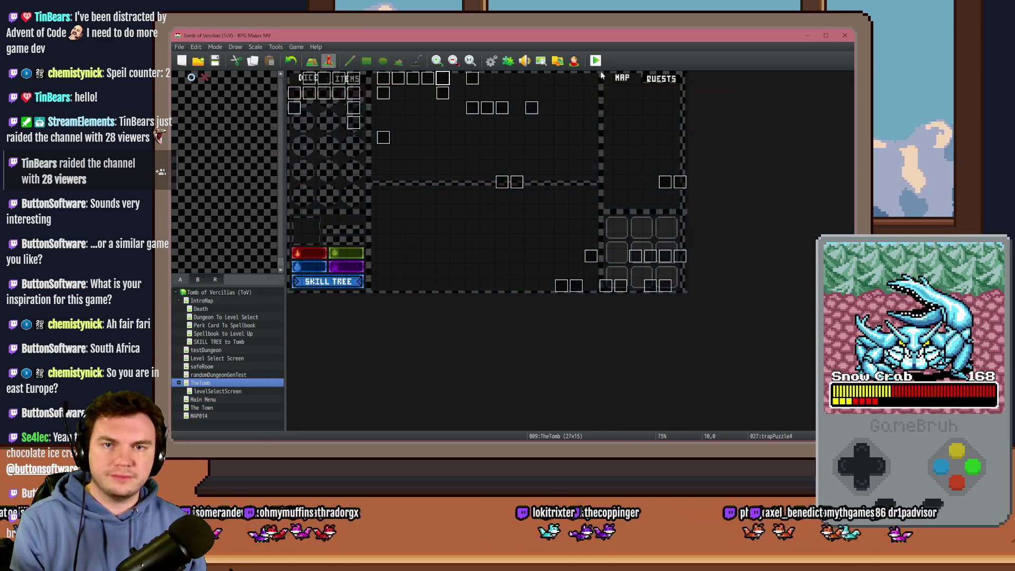
# - Save the changes to start the playtest and choose the gauntlets perk card
pyautogui.click(483, 252)
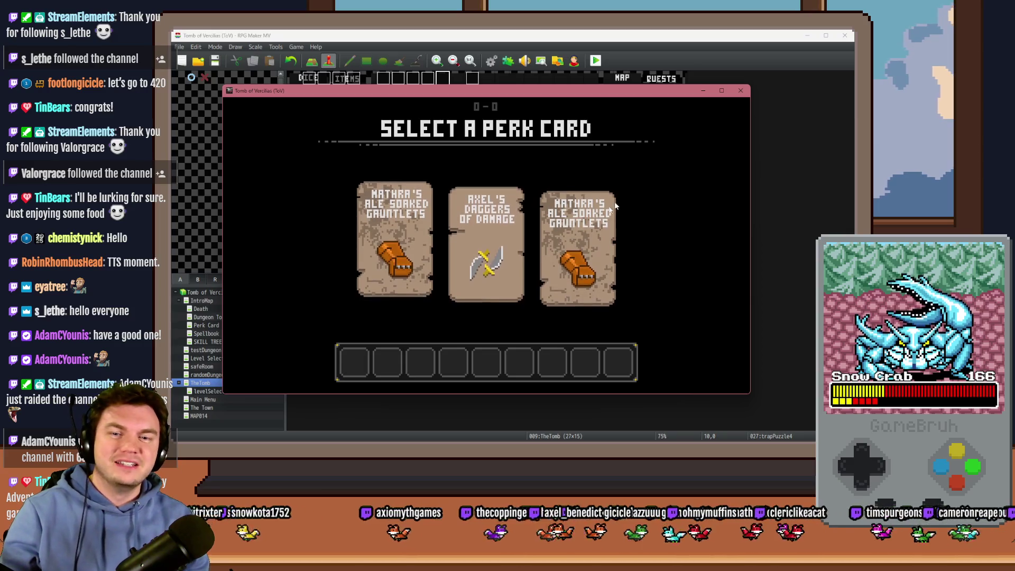
pyautogui.click(608, 214)
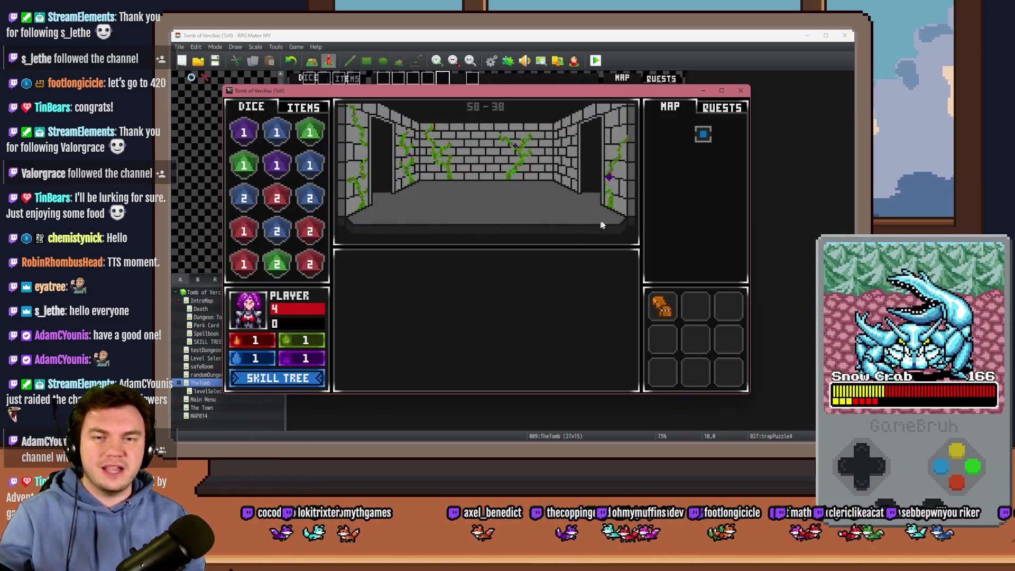
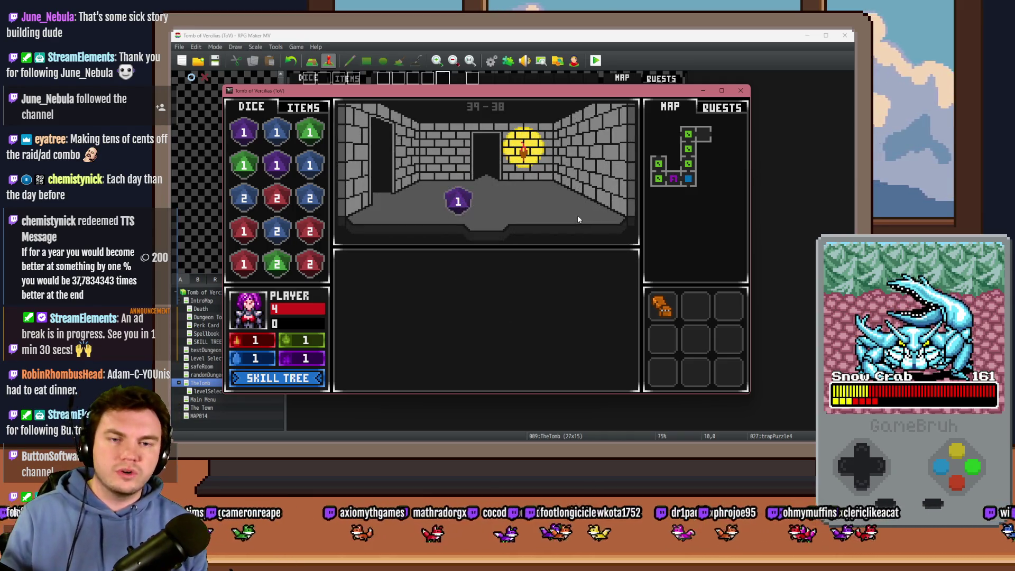
# - Walk forward and take the divine-wisdom hat perk
pyautogui.press('Up')
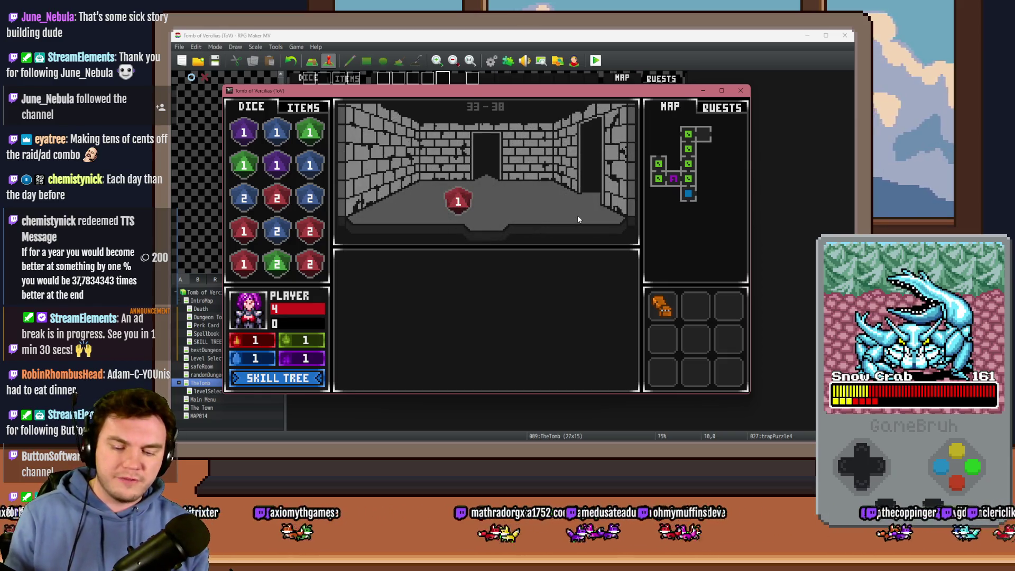
pyautogui.press('Up')
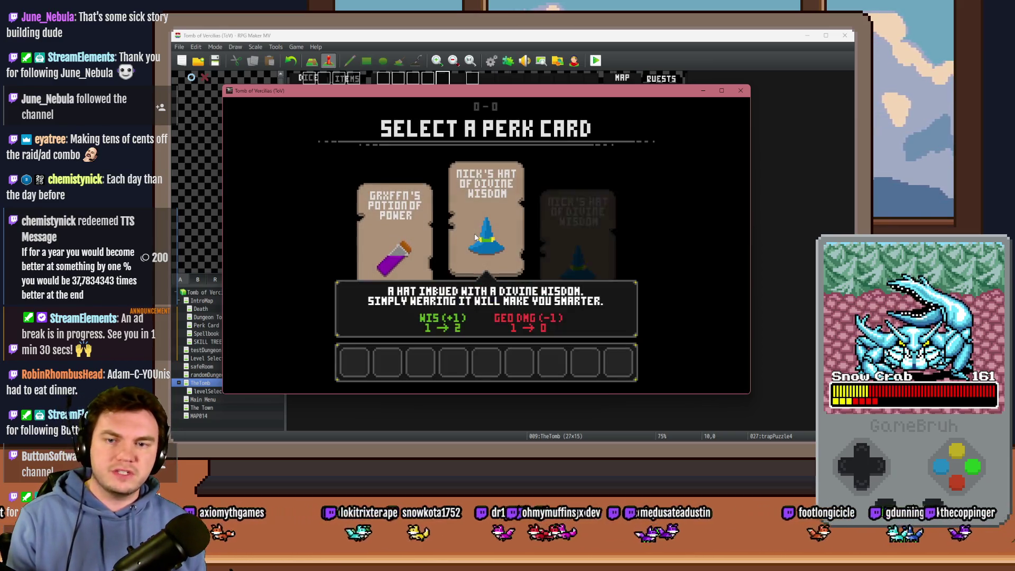
pyautogui.click(474, 234)
# - Advance two more rooms, then end the playtest and open Common Events in the Database
pyautogui.press('Up')
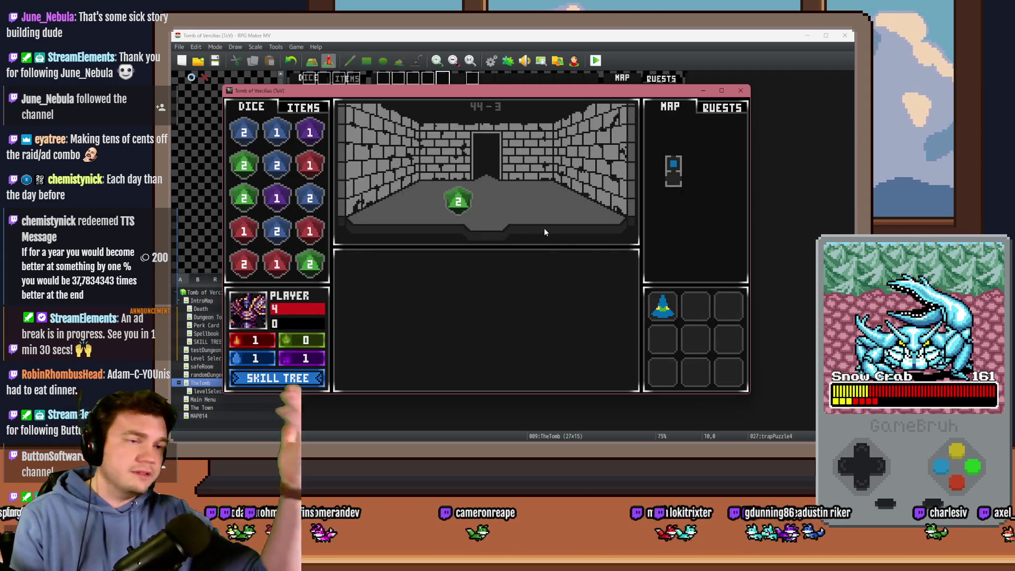
pyautogui.press('Up')
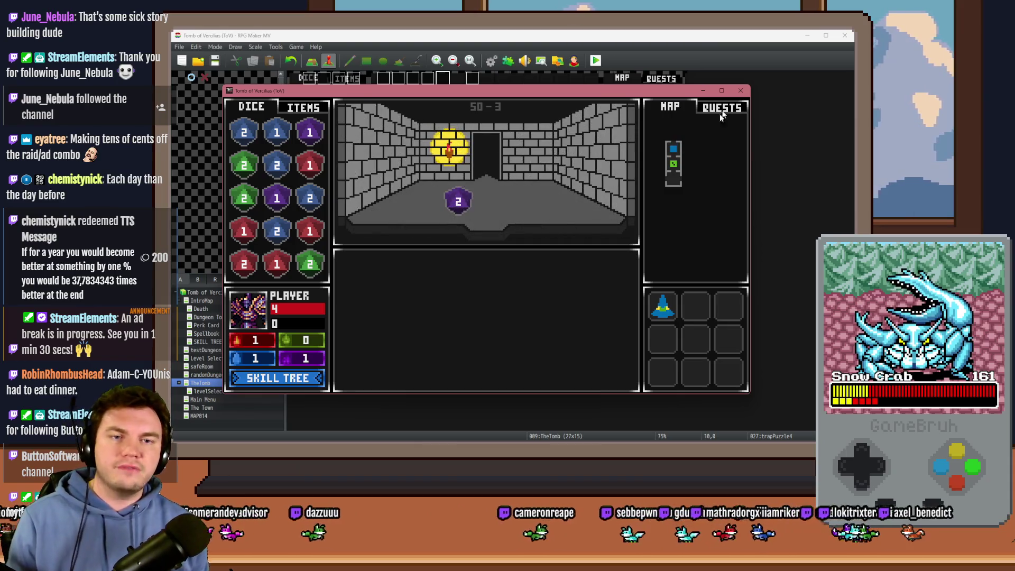
pyautogui.click(740, 90)
pyautogui.click(492, 60)
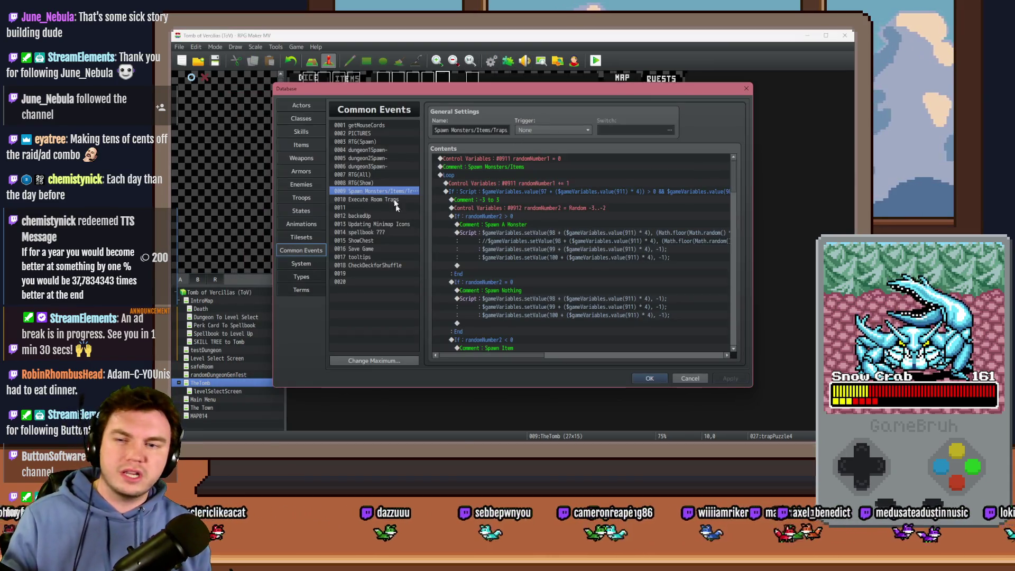
# - Change randomNumber2's random range to 1–2, save the project, and relaunch the playtest
pyautogui.doubleClick(556, 209)
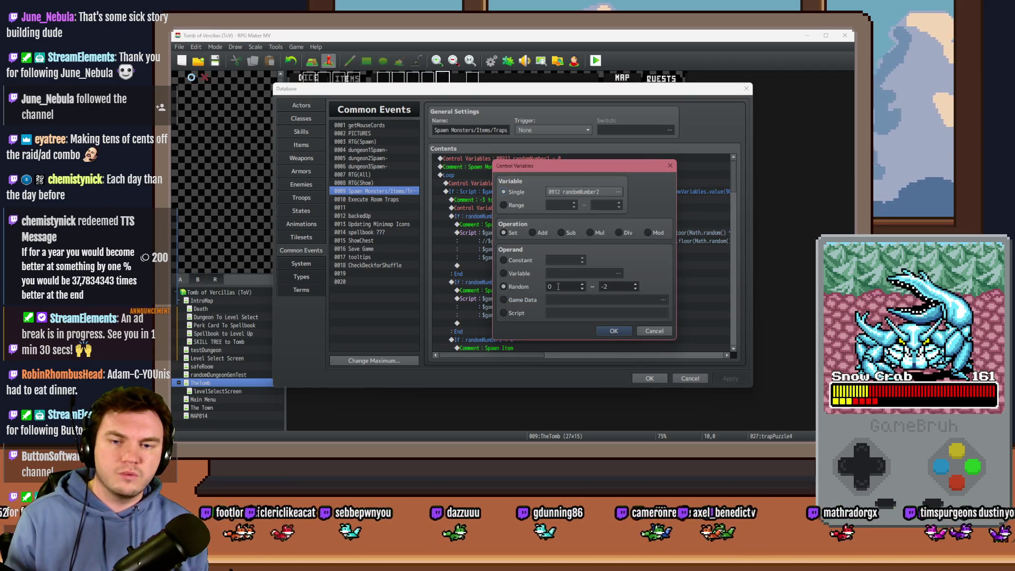
pyautogui.click(613, 331)
pyautogui.click(650, 378)
pyautogui.click(596, 60)
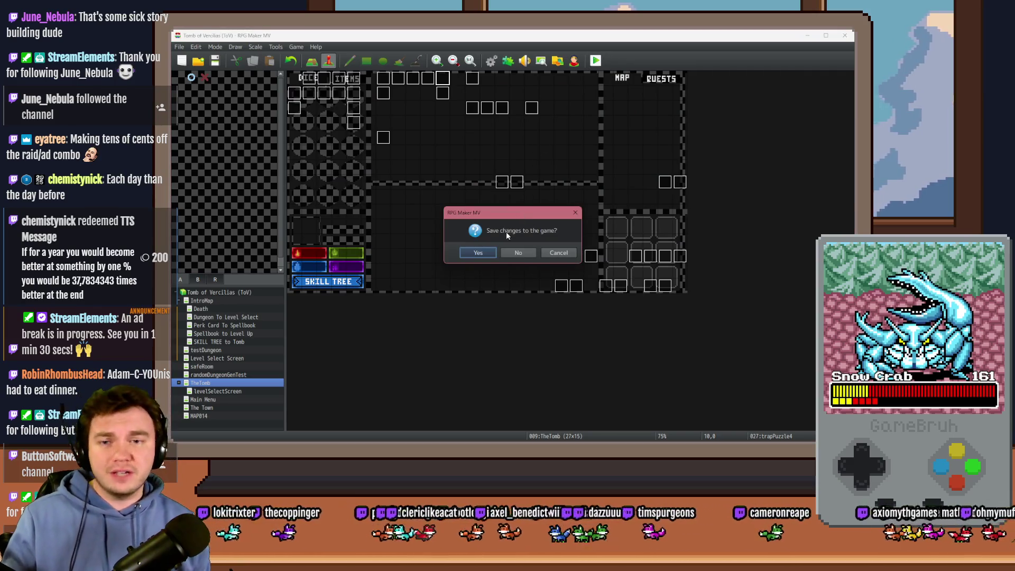
pyautogui.click(478, 252)
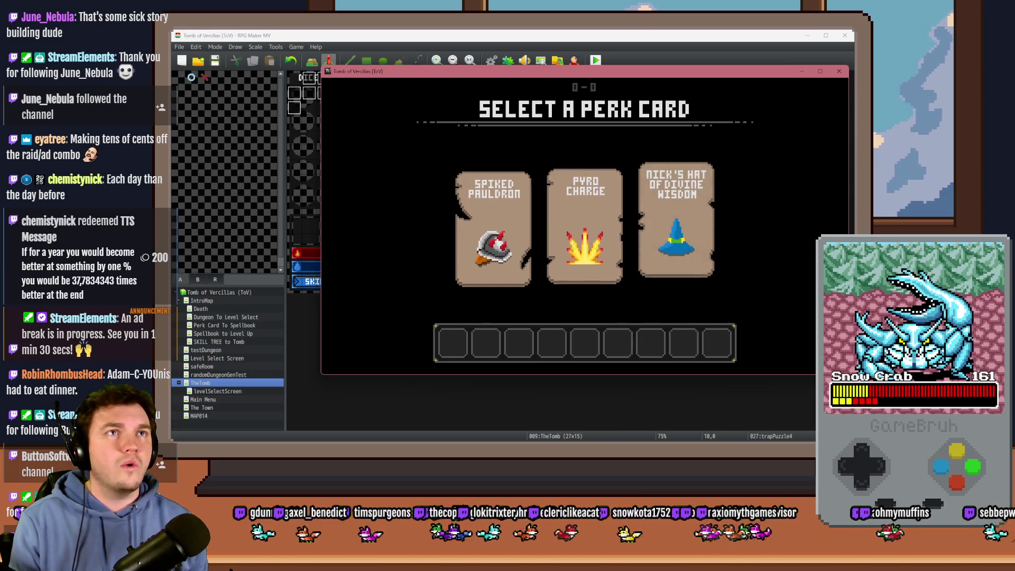
# - Go fullscreen, pick the Spiked Pauldron perk, and enter the skull enemy's room
pyautogui.press('F4')
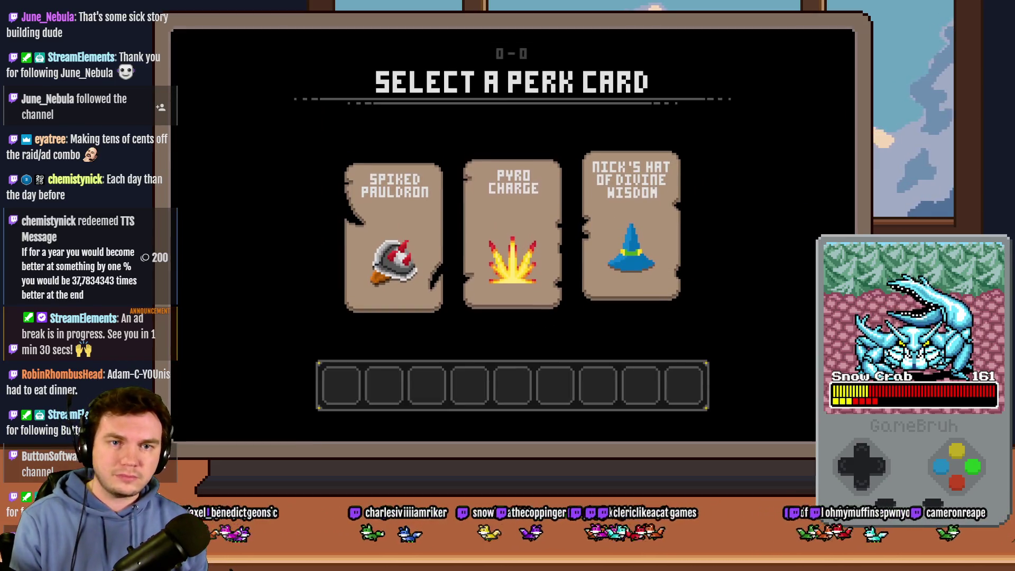
pyautogui.click(415, 233)
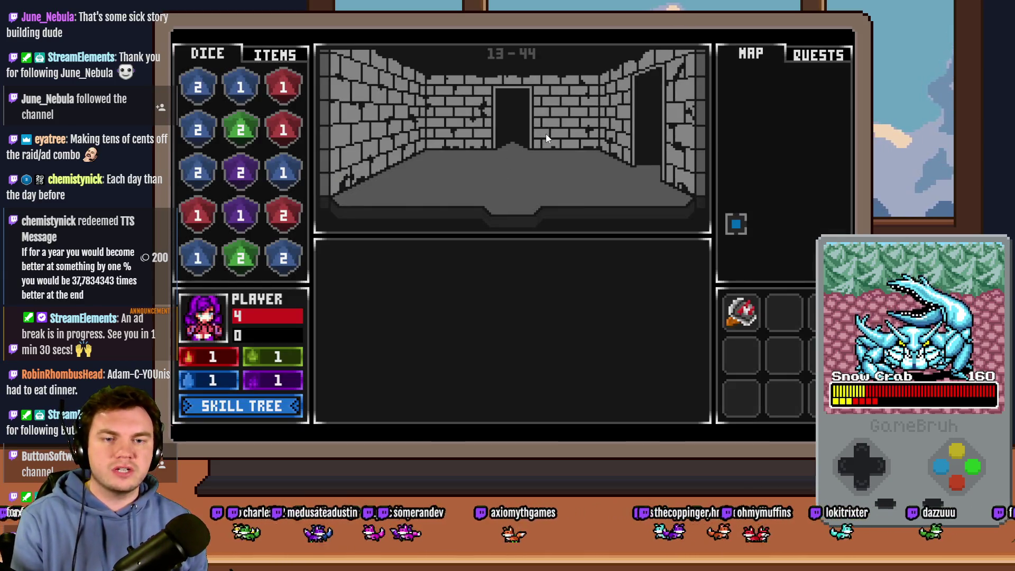
pyautogui.click(545, 137)
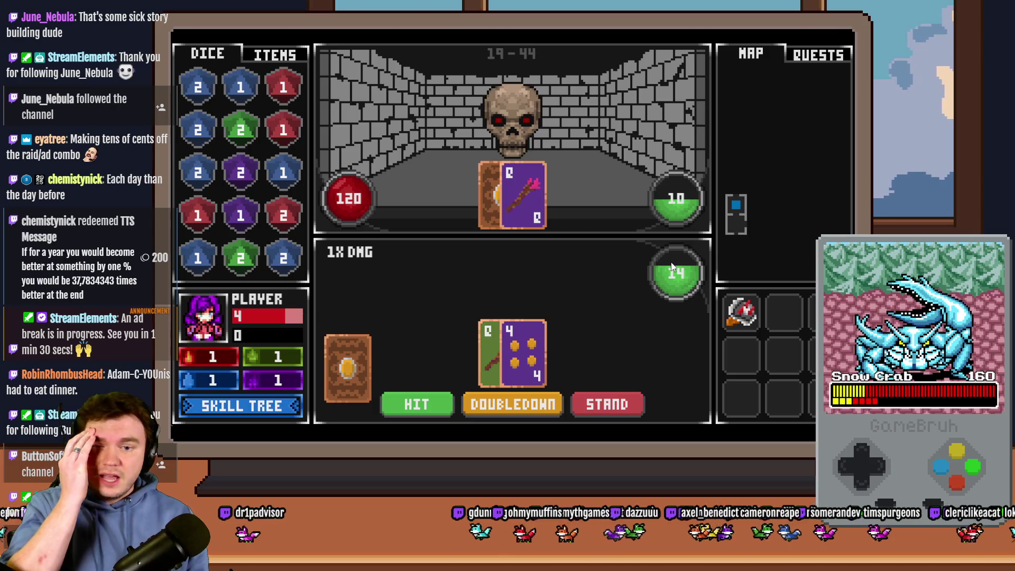
# - Play blackjack hands with DOUBLEDOWN, EVENS, HIT and STAND, cutting the skull's health to 115
pyautogui.click(527, 405)
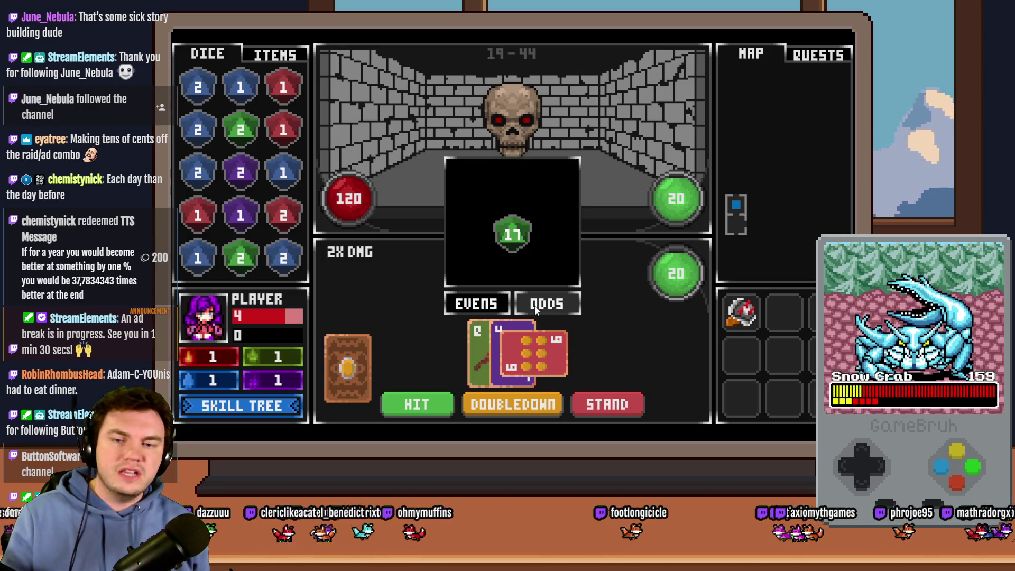
pyautogui.click(489, 304)
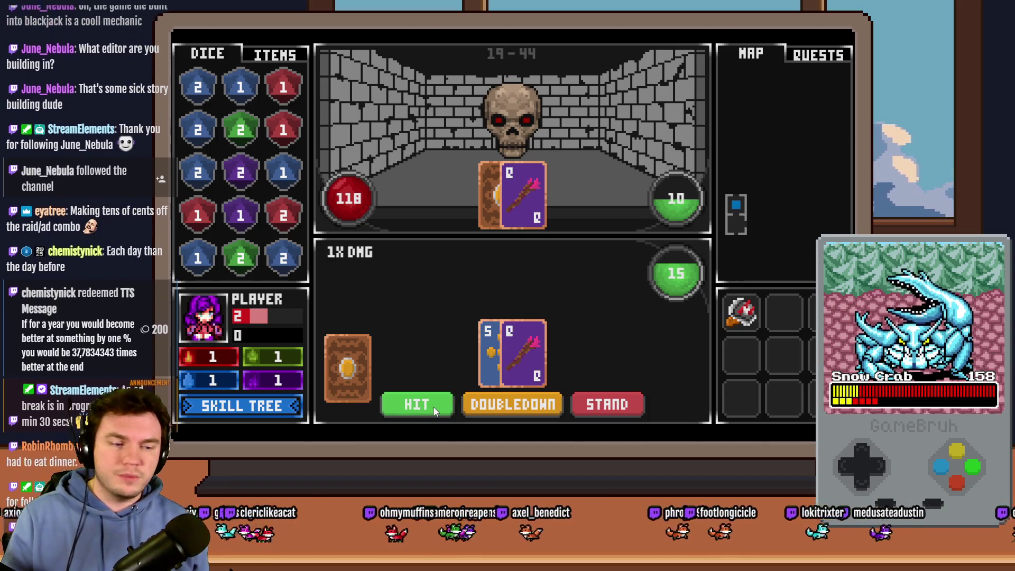
pyautogui.click(417, 404)
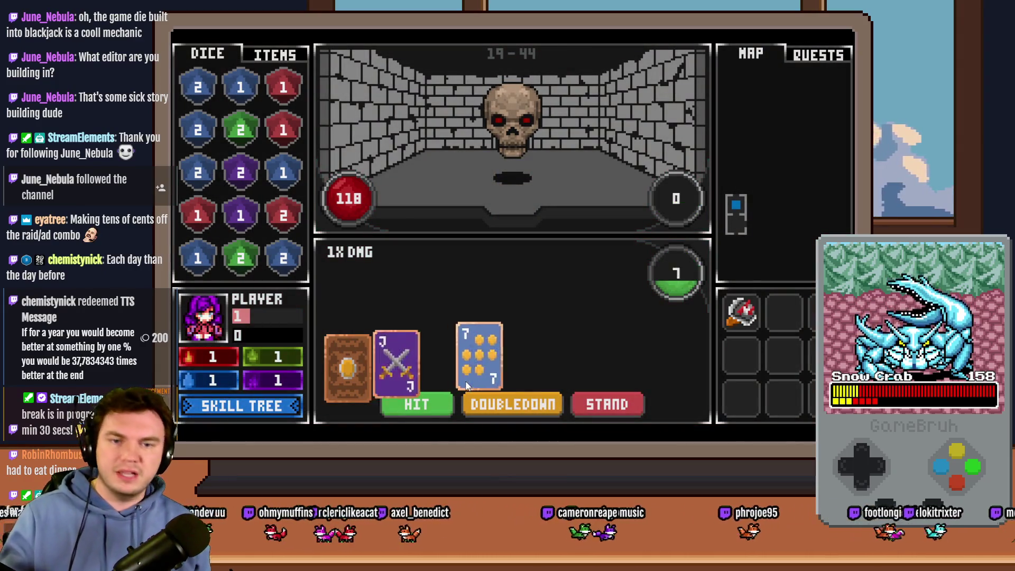
pyautogui.click(611, 407)
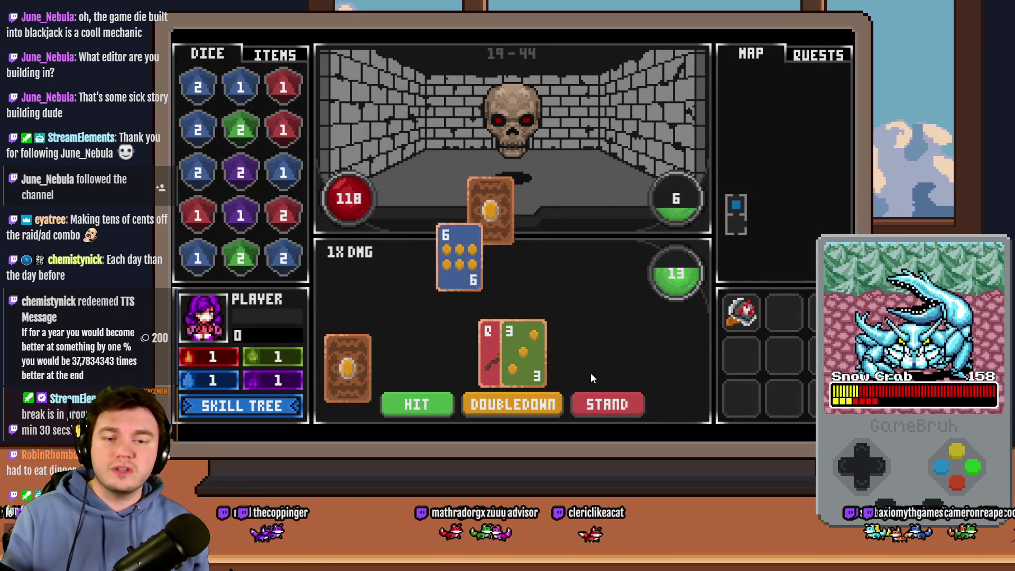
pyautogui.click(436, 412)
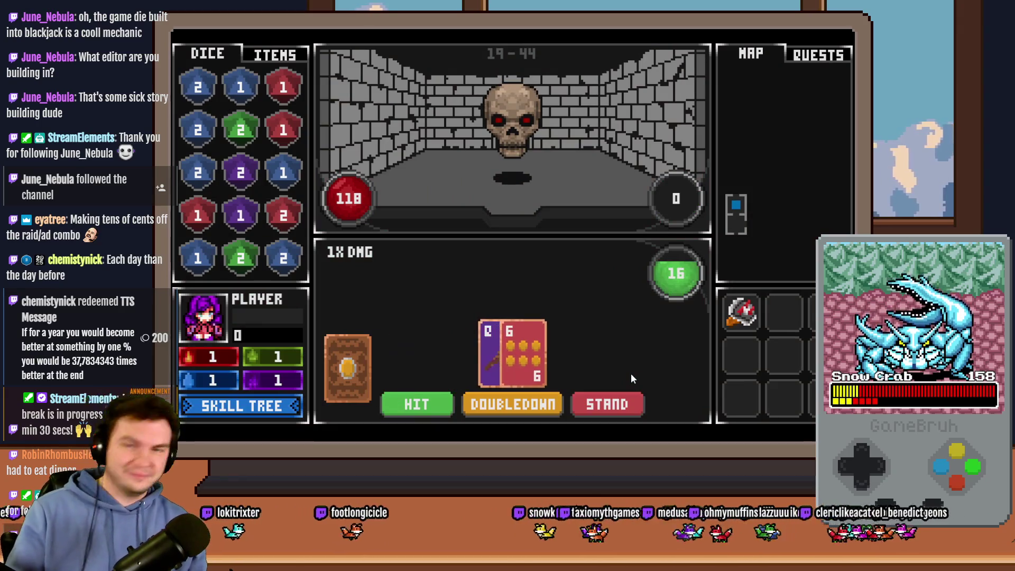
pyautogui.click(434, 413)
pyautogui.click(614, 403)
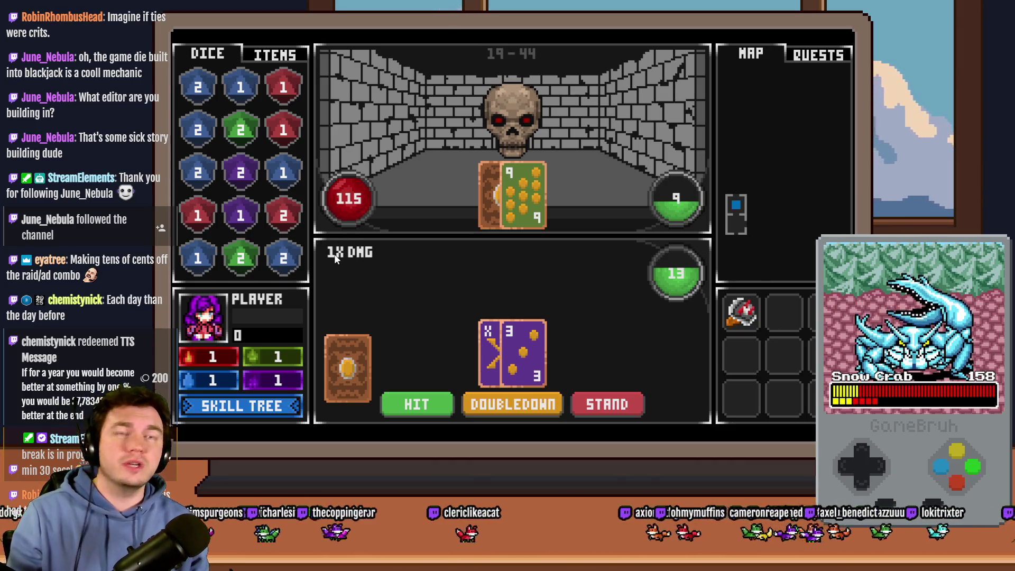
pyautogui.click(513, 412)
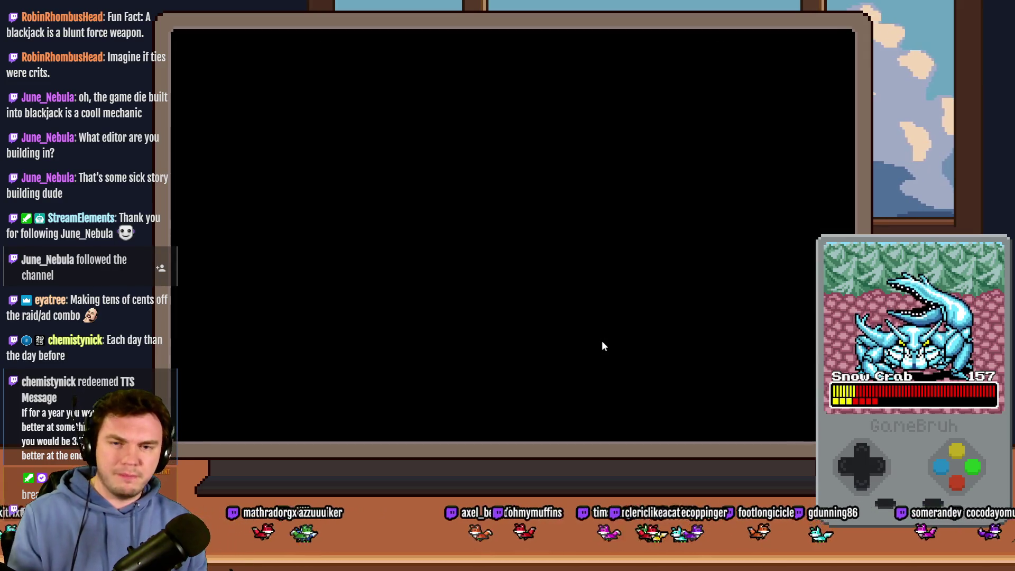
# - Finish the skull fight and wait for the hat, potion and gauntlets perk choice
pyautogui.moveTo(532, 281)
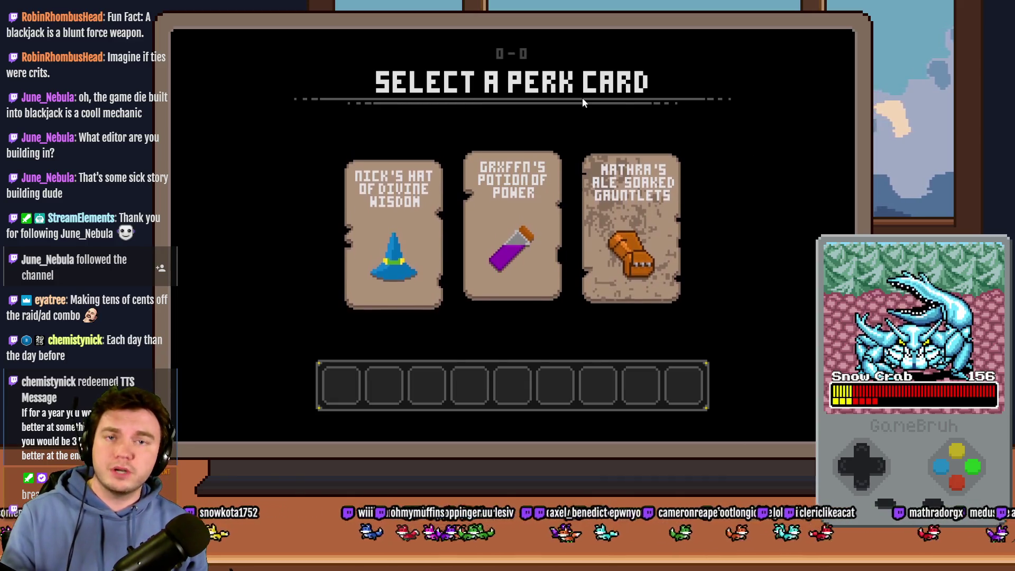
# - Compare the three perk cards and take the Ale Soaked Gauntlets for x3 blackjack damage
pyautogui.moveTo(584, 233)
pyautogui.moveTo(373, 221)
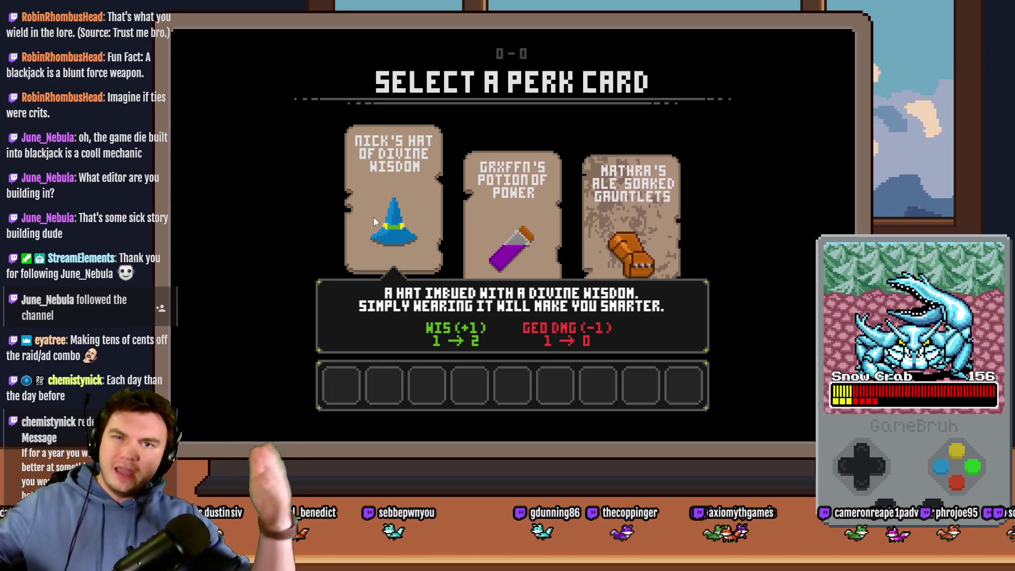
pyautogui.moveTo(636, 217)
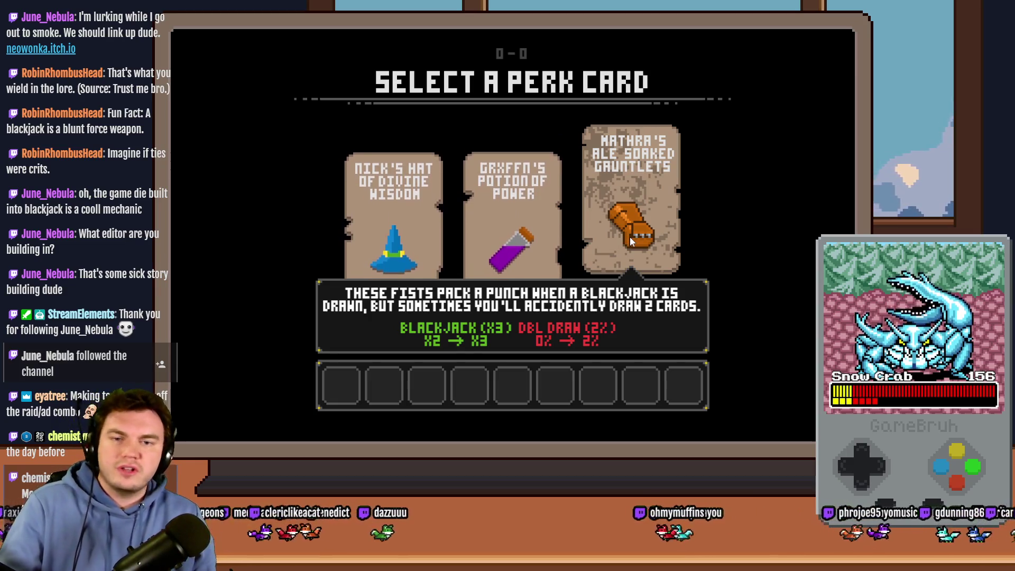
pyautogui.click(640, 236)
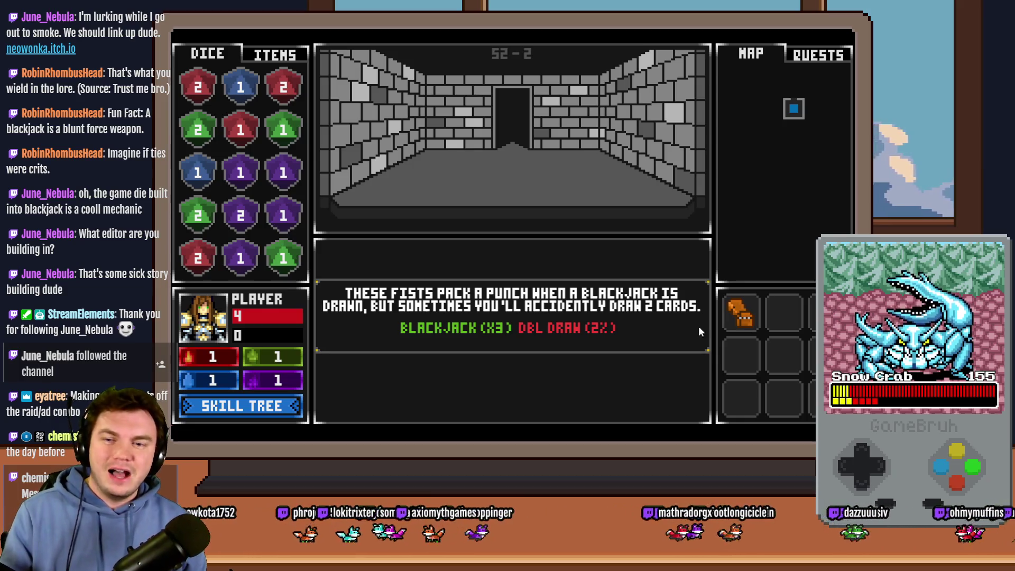
# - Move the red potion to the third row's middle slot, merge the purple dice, and step forward
pyautogui.click(280, 57)
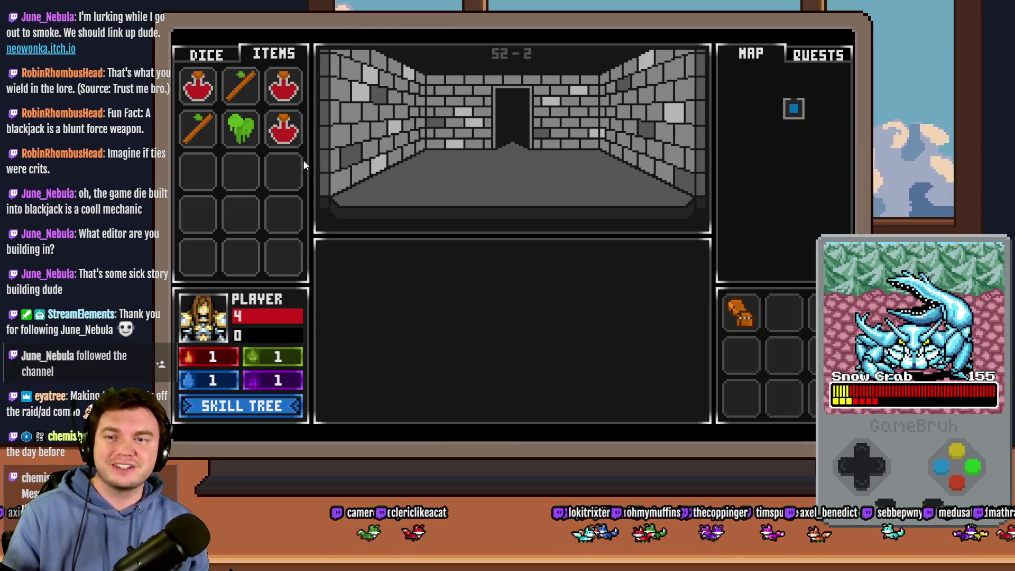
pyautogui.moveTo(285, 186); pyautogui.dragTo(241, 180)
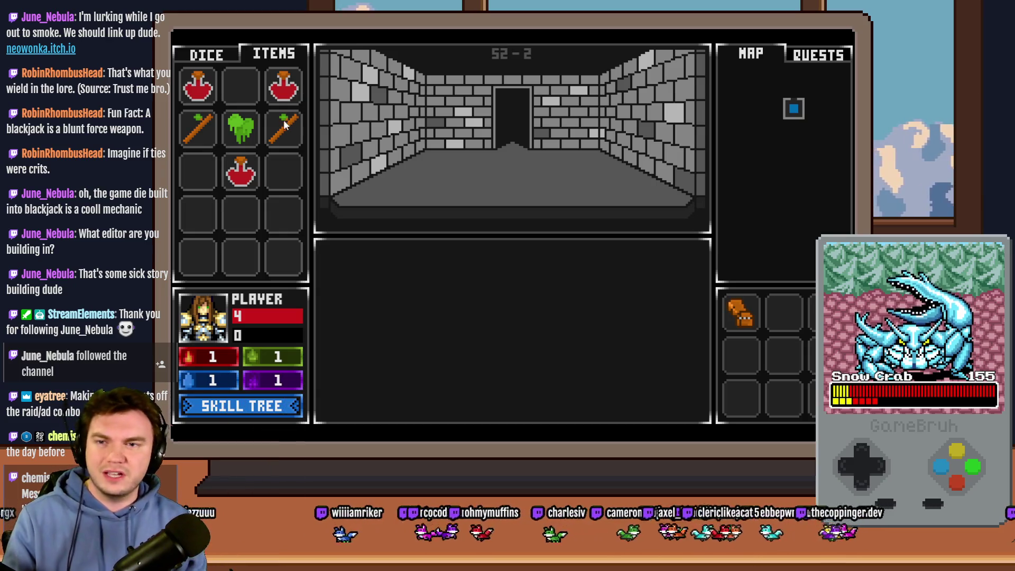
pyautogui.click(215, 58)
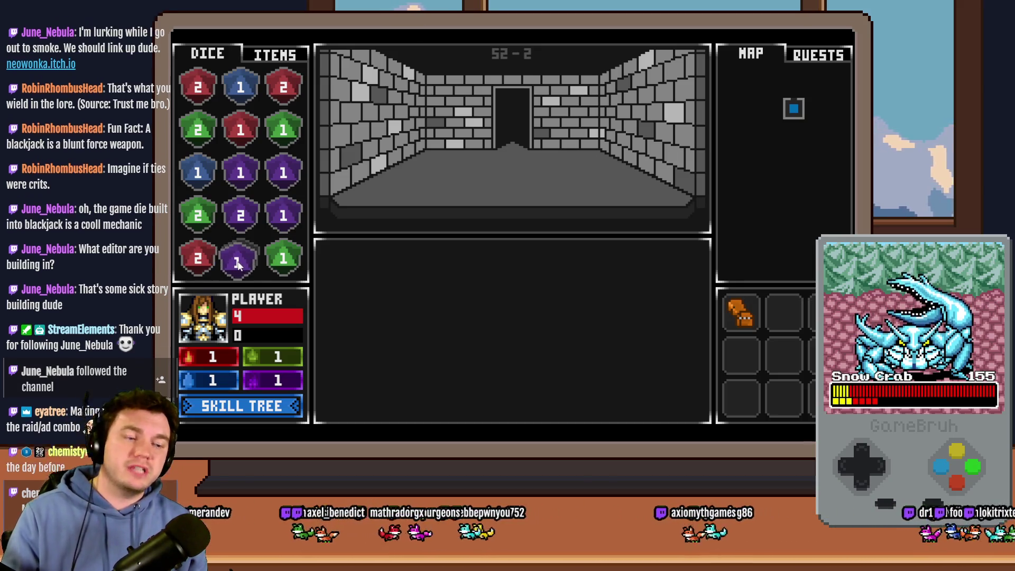
pyautogui.moveTo(235, 267)
pyautogui.mouseDown()
pyautogui.moveTo(288, 213)
pyautogui.moveTo(283, 223)
pyautogui.mouseUp()
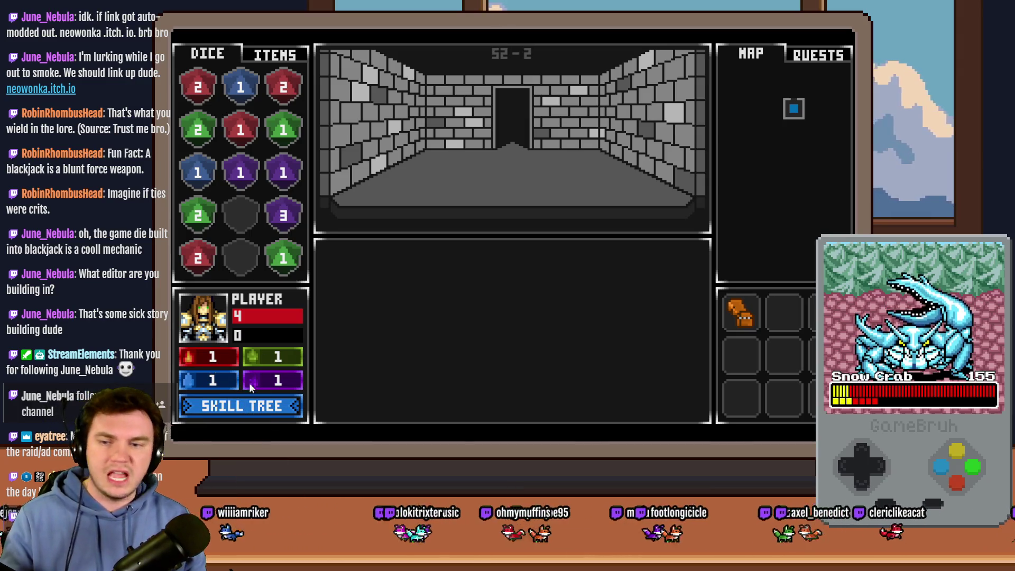
pyautogui.press('w')
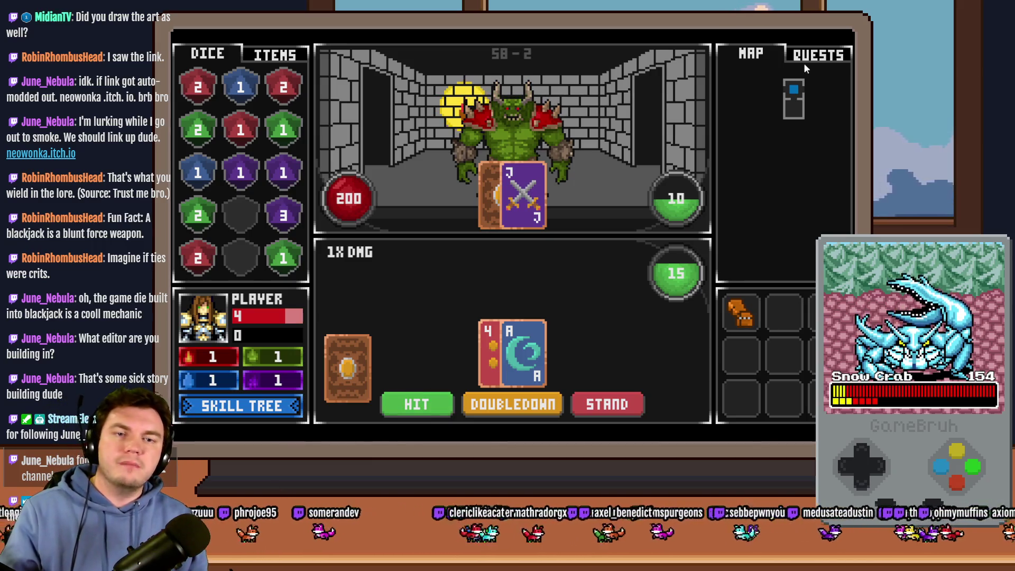
# - Close the running playtest with Alt+F4 to return to the editor
pyautogui.hotkey('alt', 'F4')
# - Set the player's starting position on The Town map and relaunch the playtest, saving changes
pyautogui.click(213, 416)
pyautogui.click(204, 408)
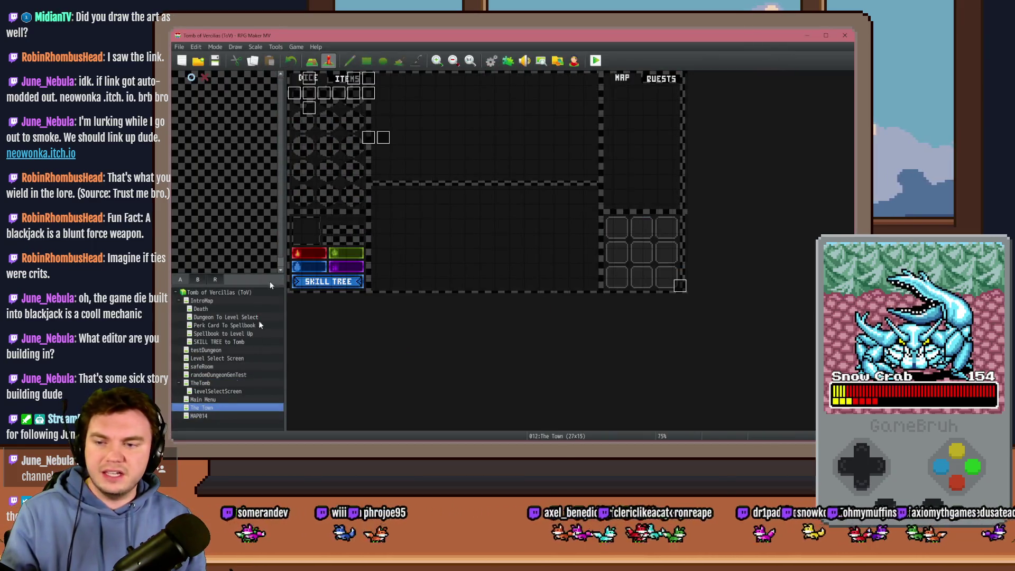
pyautogui.rightClick(295, 79)
pyautogui.click(416, 186)
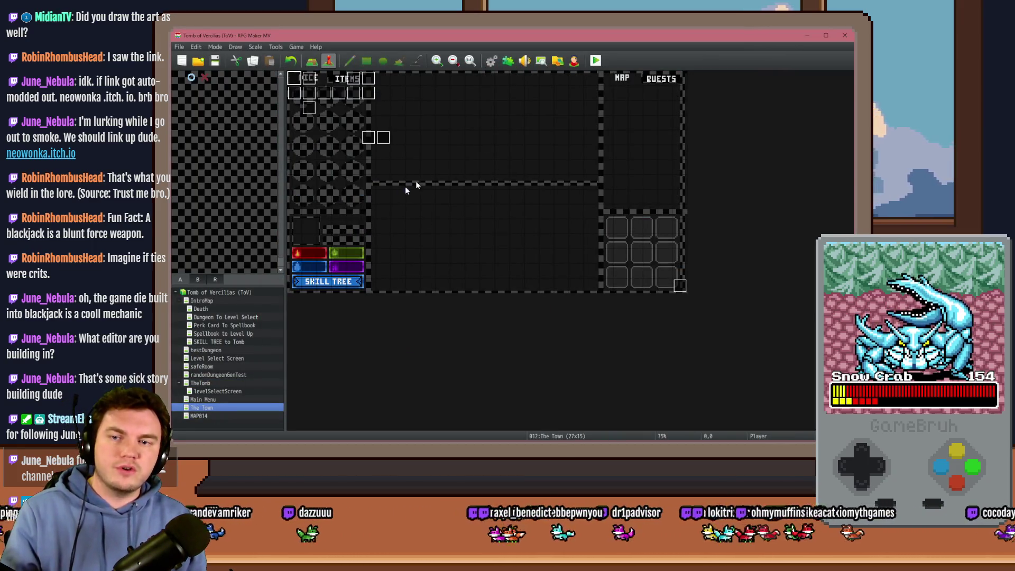
pyautogui.click(597, 60)
pyautogui.click(484, 251)
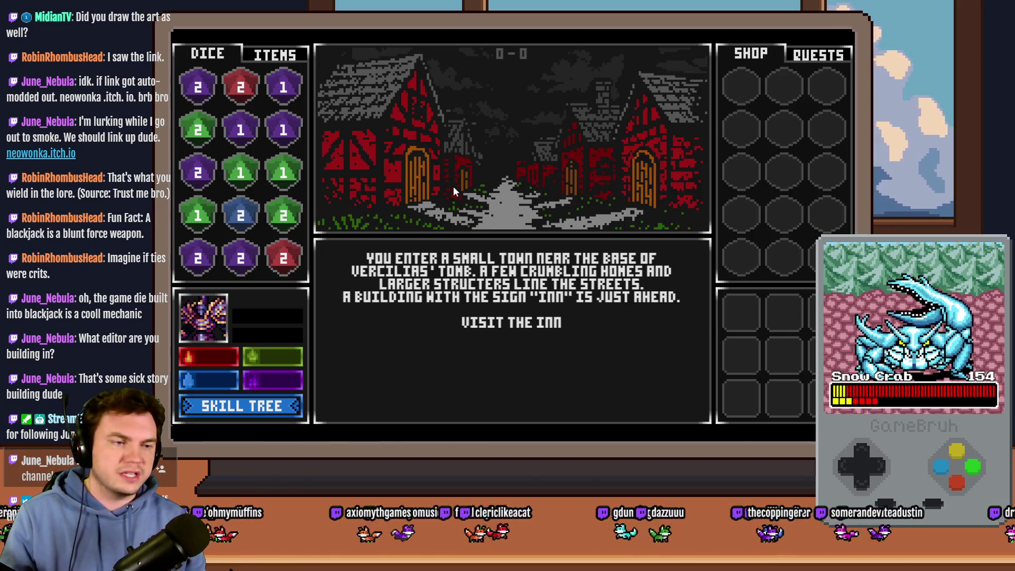
# - Enter and leave the inn, then visit the Mages Guild and open its shop
pyautogui.click(495, 322)
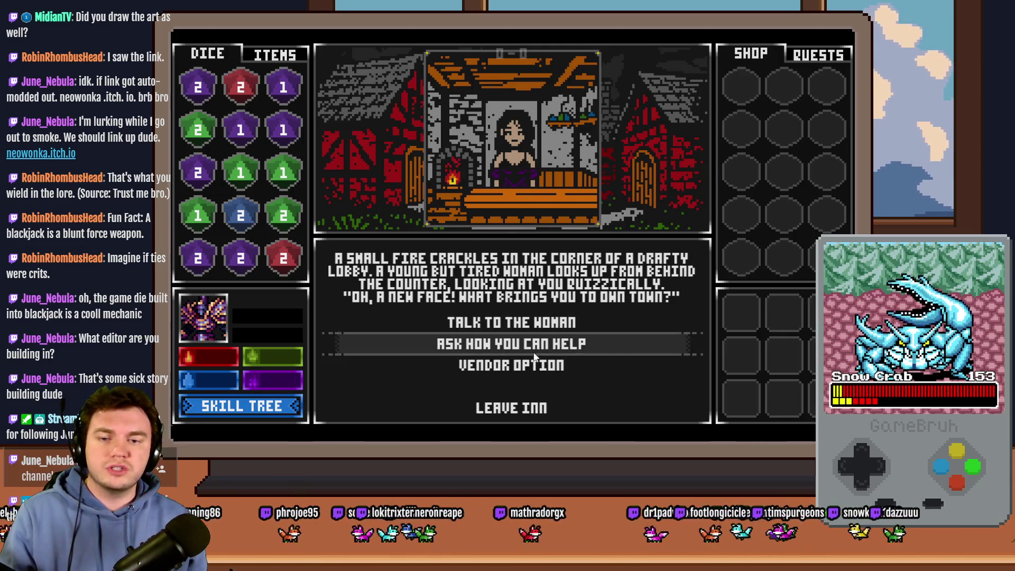
pyautogui.click(539, 408)
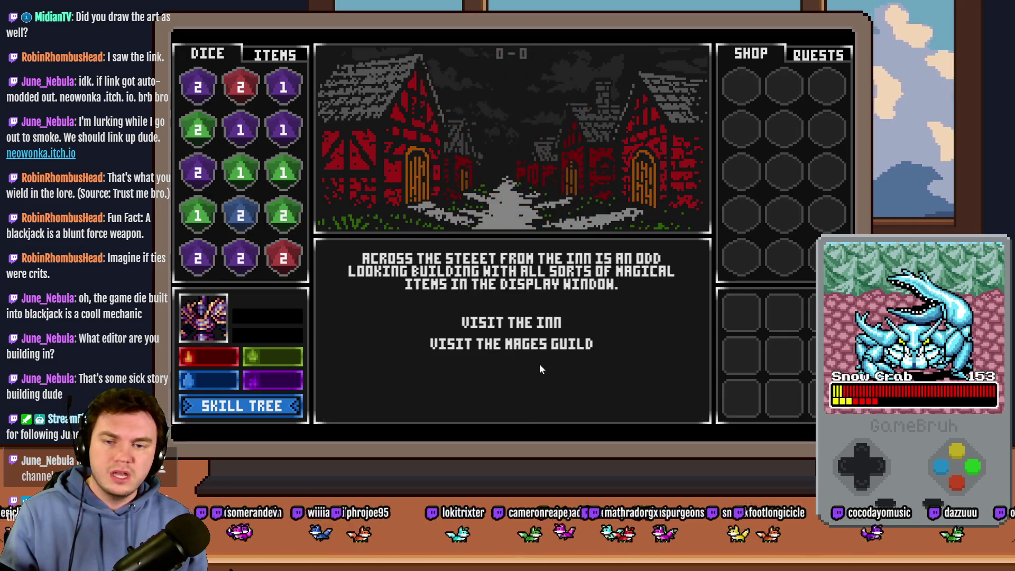
pyautogui.click(544, 344)
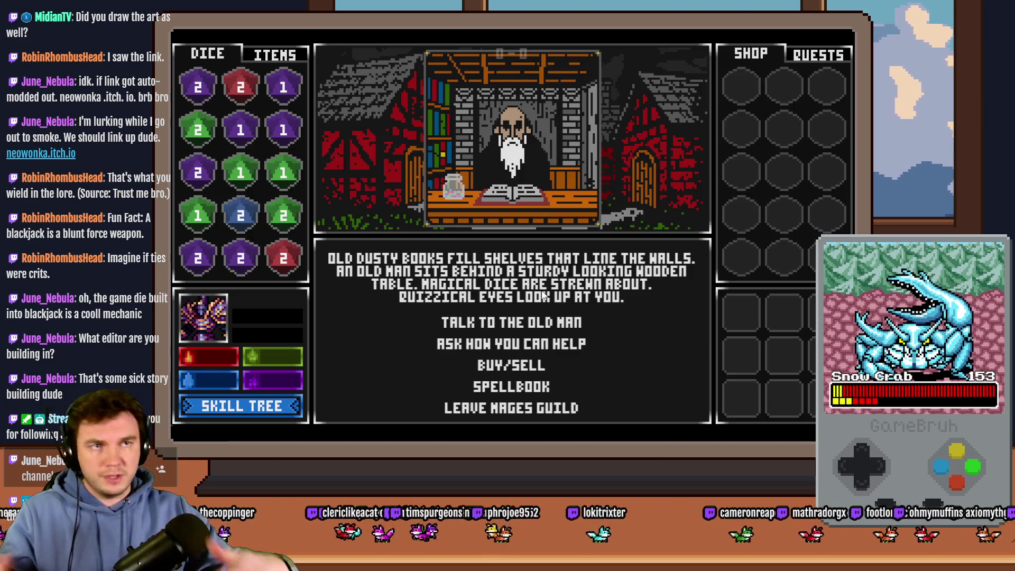
pyautogui.click(515, 366)
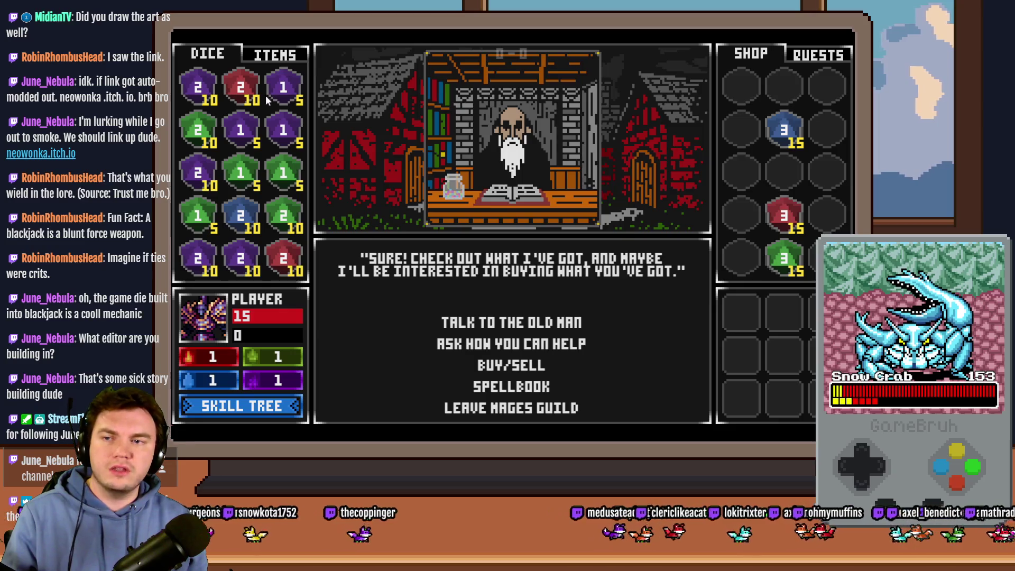
# - Sell the purple 2 die and both purple 1 dice
pyautogui.click(198, 88)
pyautogui.click(241, 130)
pyautogui.click(282, 129)
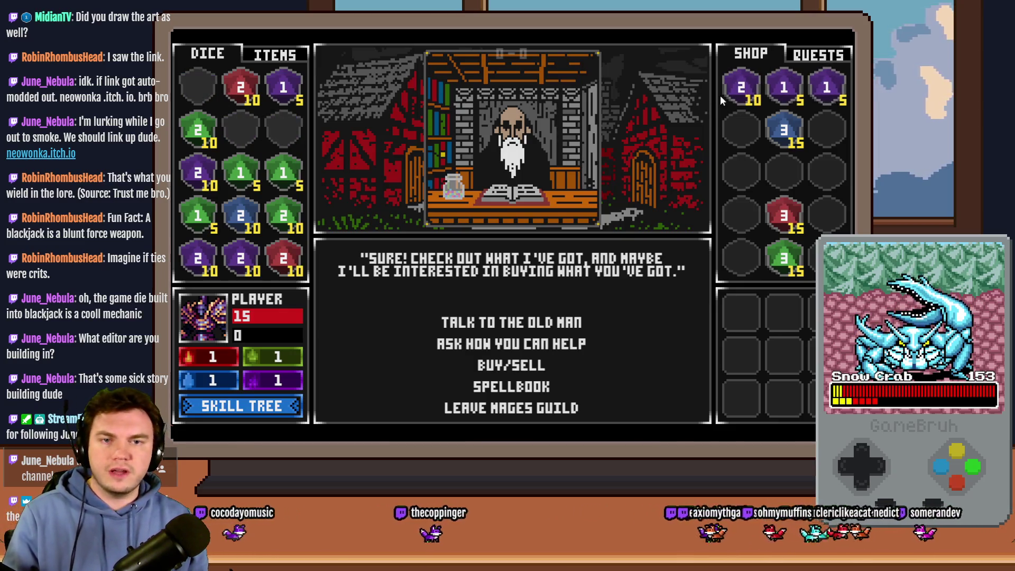
# - Buy the blue, red and green 3-value shop dice, then open the spellbook
pyautogui.click(793, 131)
pyautogui.click(784, 215)
pyautogui.click(786, 257)
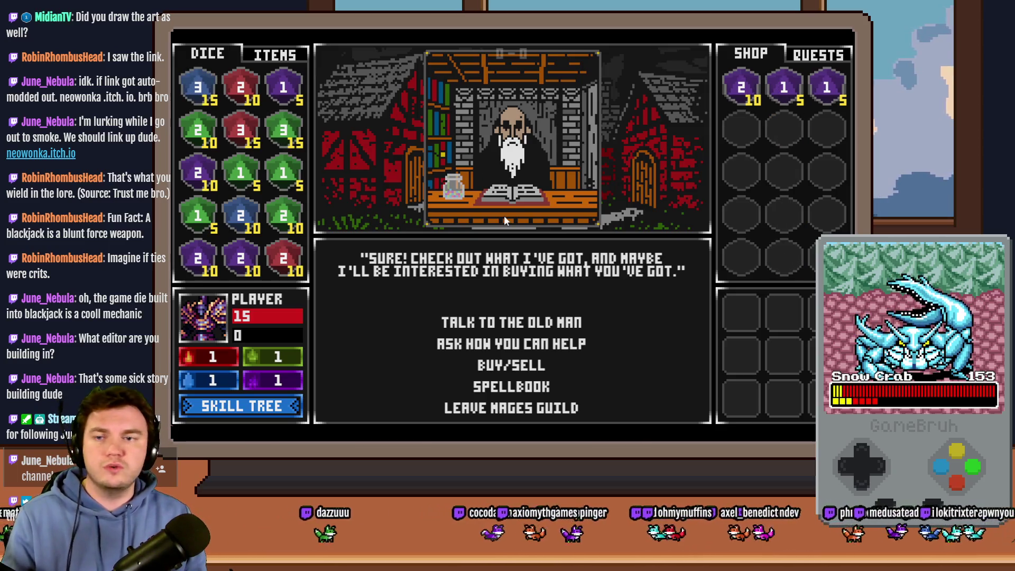
pyautogui.click(537, 387)
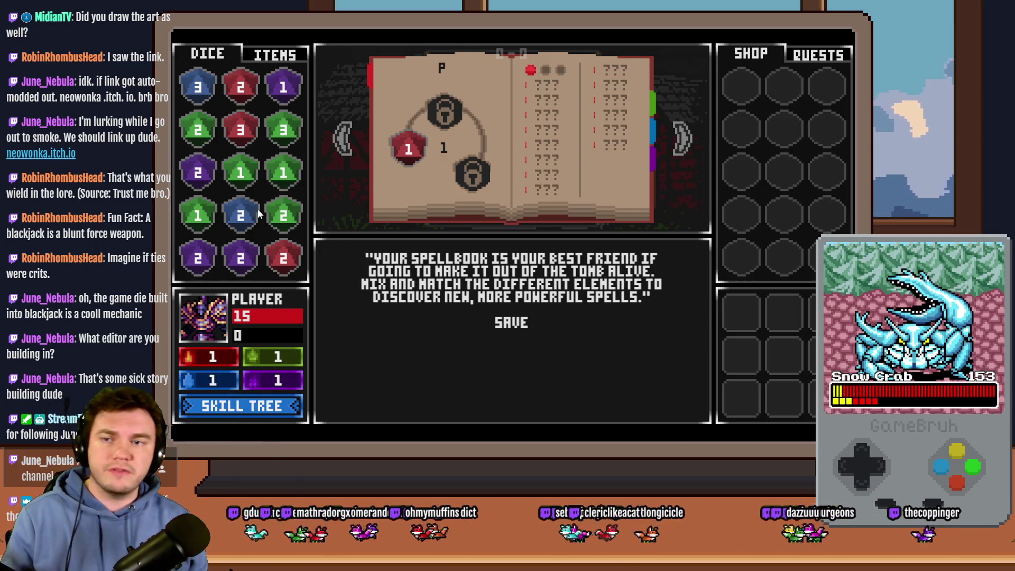
# - Put the red 3 die in the red spellbook slot and merge the red 2 die into it
pyautogui.moveTo(244, 133); pyautogui.dragTo(408, 149)
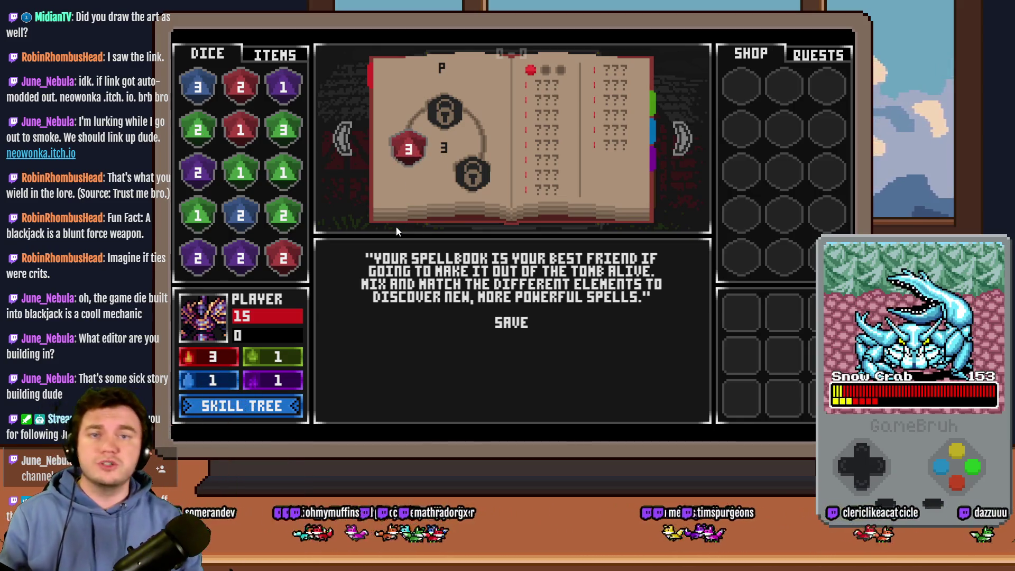
pyautogui.moveTo(284, 258)
pyautogui.mouseDown()
pyautogui.moveTo(241, 92)
pyautogui.moveTo(418, 156)
pyautogui.moveTo(408, 166)
pyautogui.mouseUp()
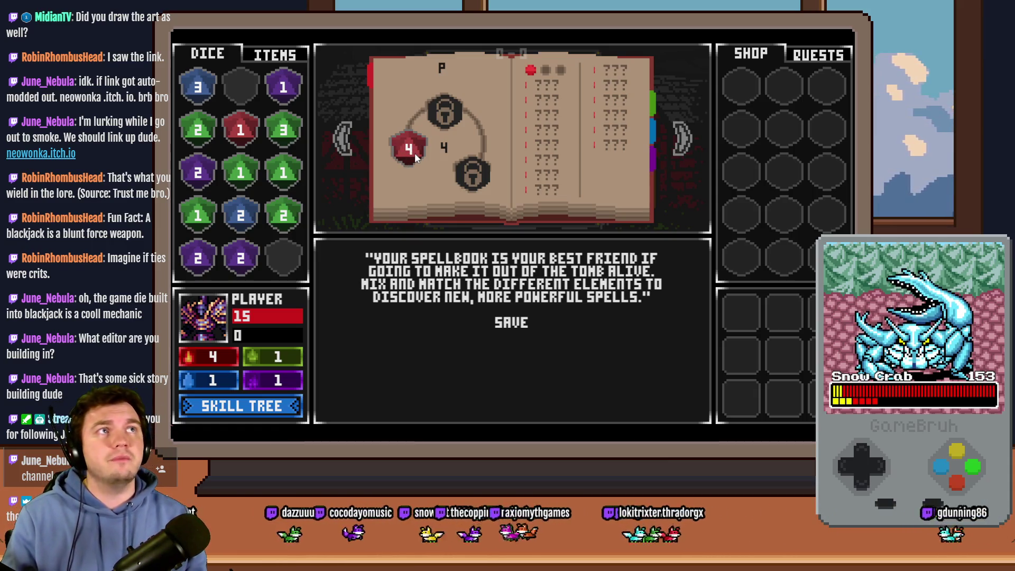
pyautogui.click(446, 112)
pyautogui.click(446, 114)
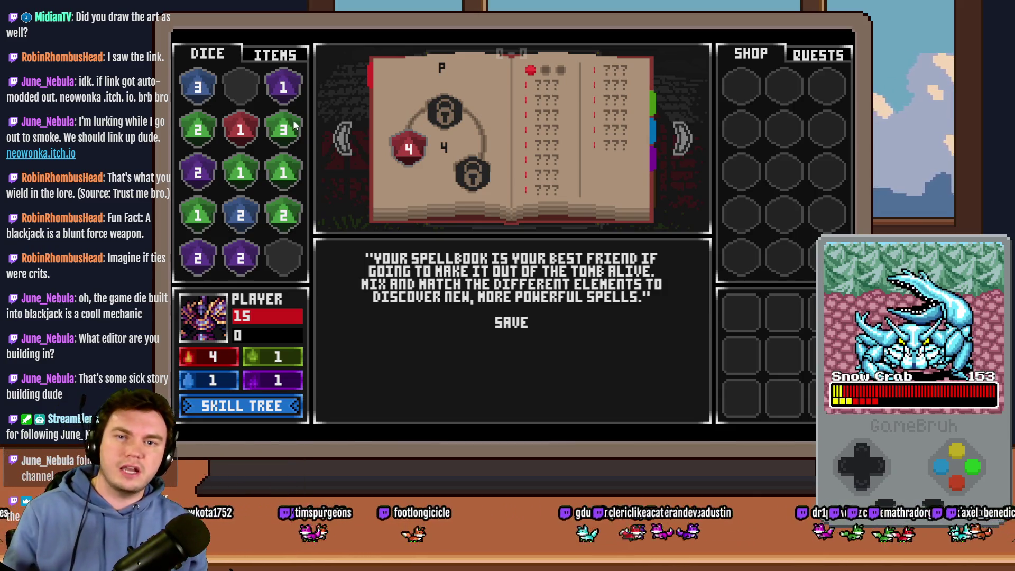
# - Merge the green dice into a green 3 on the green page, save, and leave the Mages Guild
pyautogui.click(681, 143)
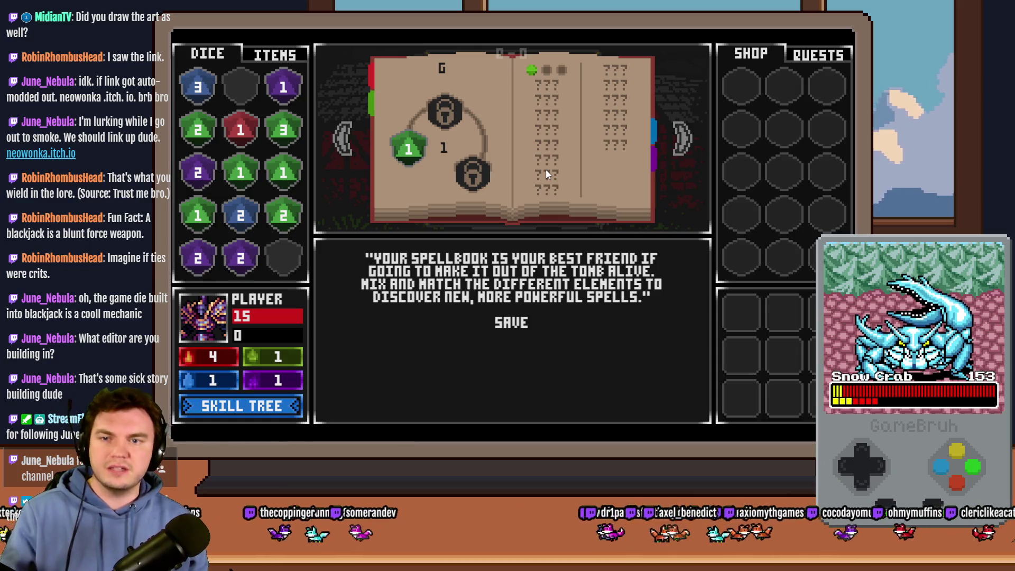
pyautogui.click(274, 132)
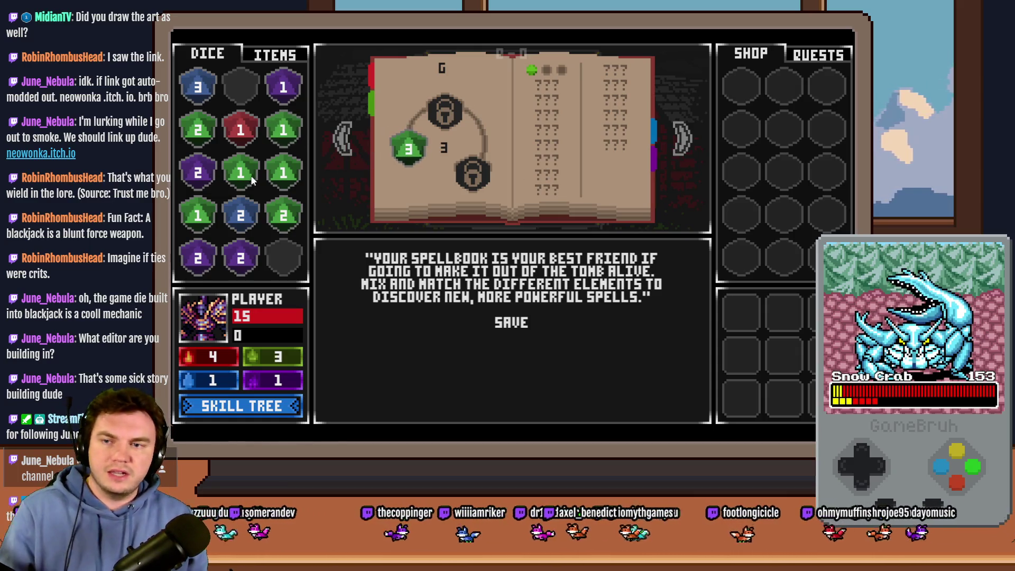
pyautogui.click(275, 217)
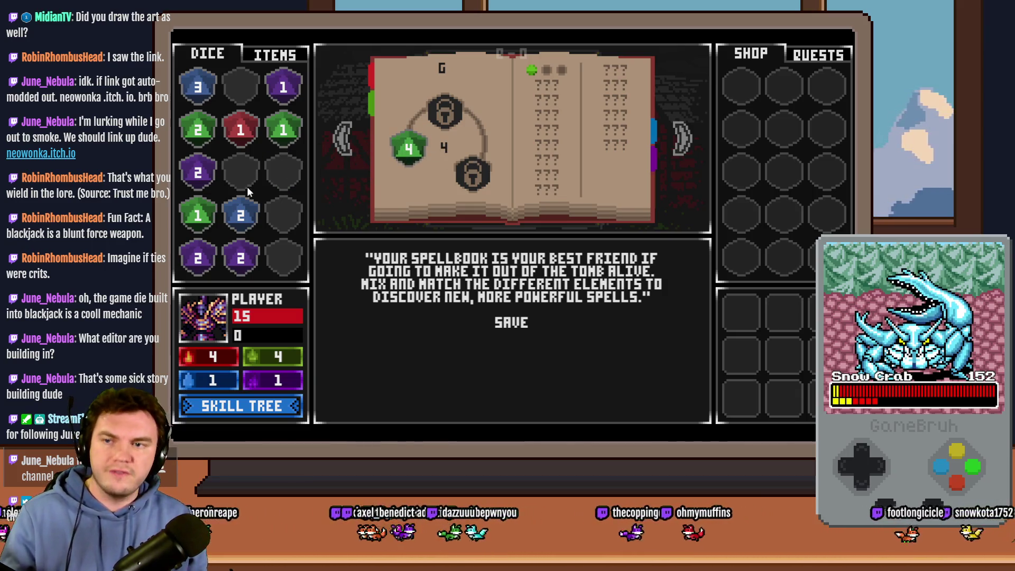
pyautogui.moveTo(198, 216); pyautogui.dragTo(284, 129)
pyautogui.moveTo(198, 130); pyautogui.dragTo(283, 130)
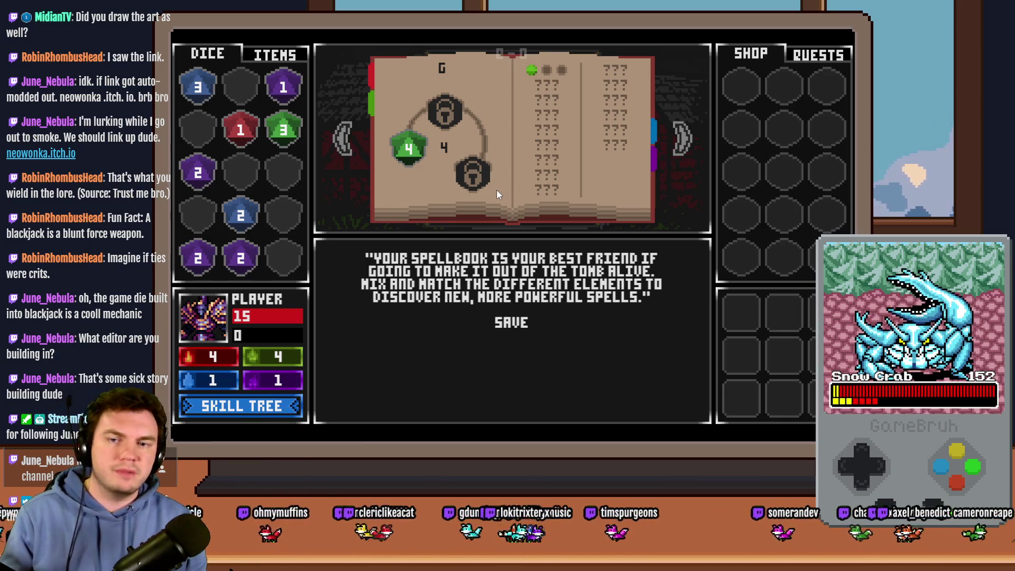
pyautogui.click(537, 324)
pyautogui.click(525, 408)
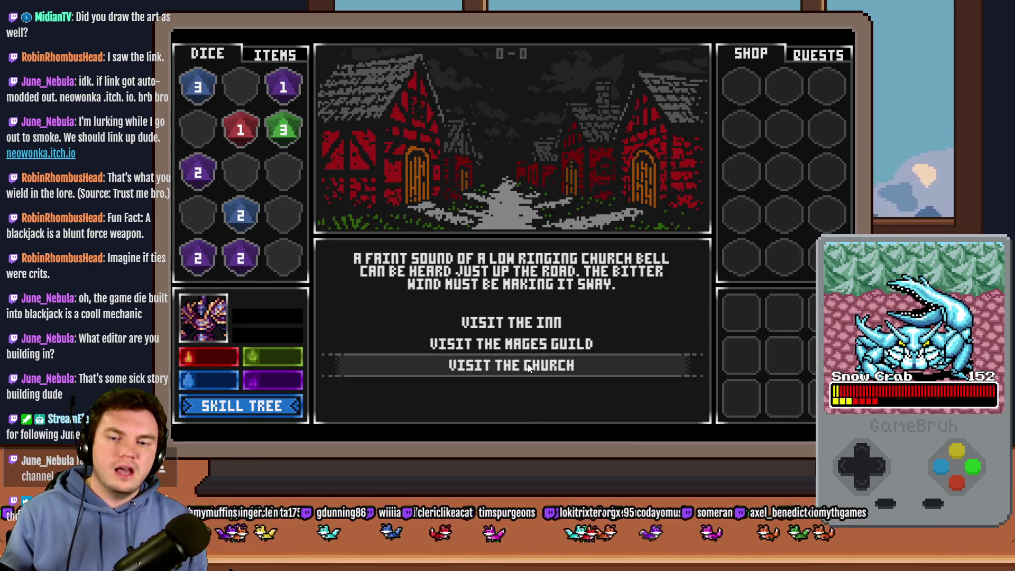
# - Visit the church, Mages Guild, church again and inn, returning to the street each time
pyautogui.click(528, 365)
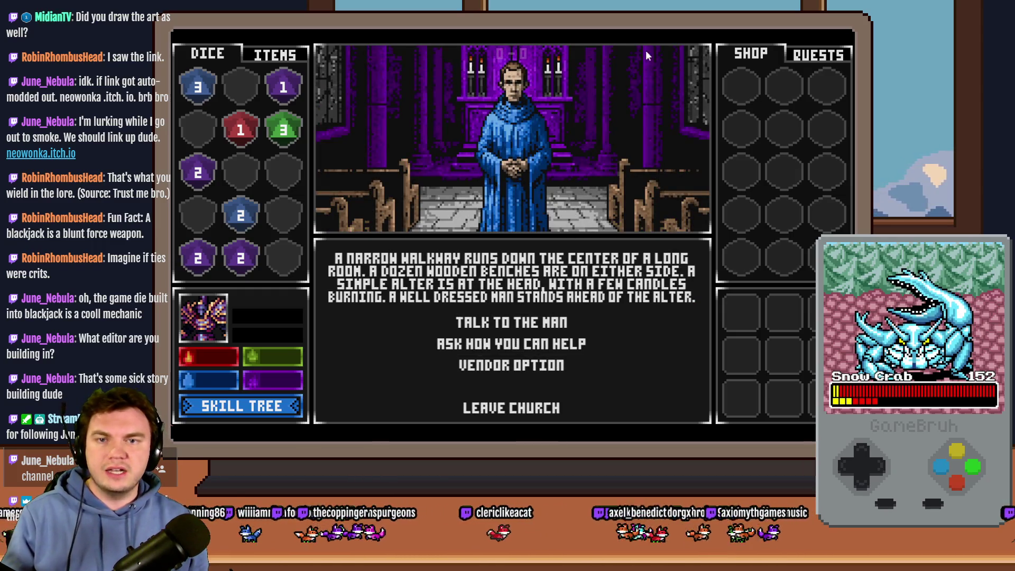
pyautogui.click(527, 405)
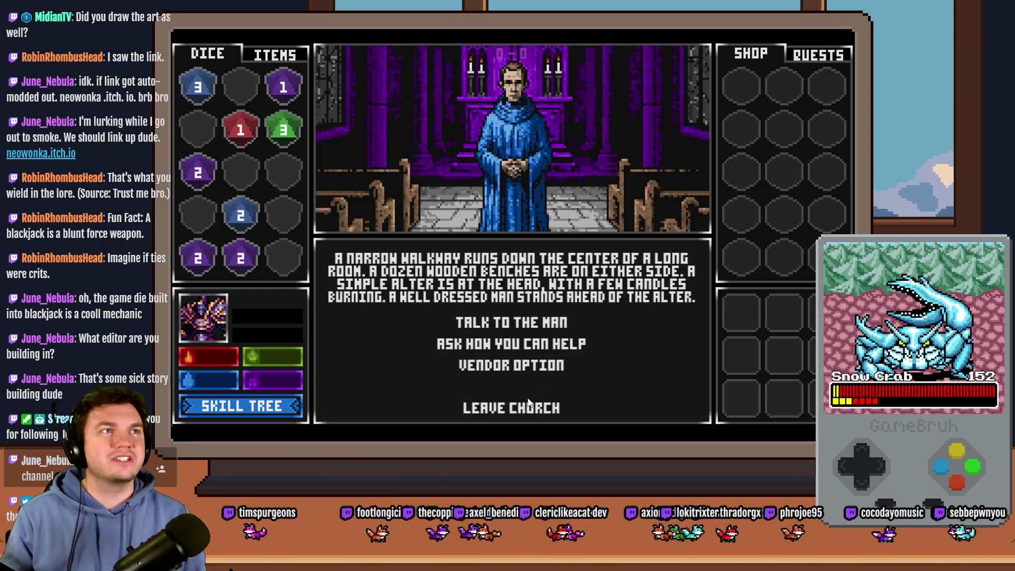
pyautogui.click(528, 345)
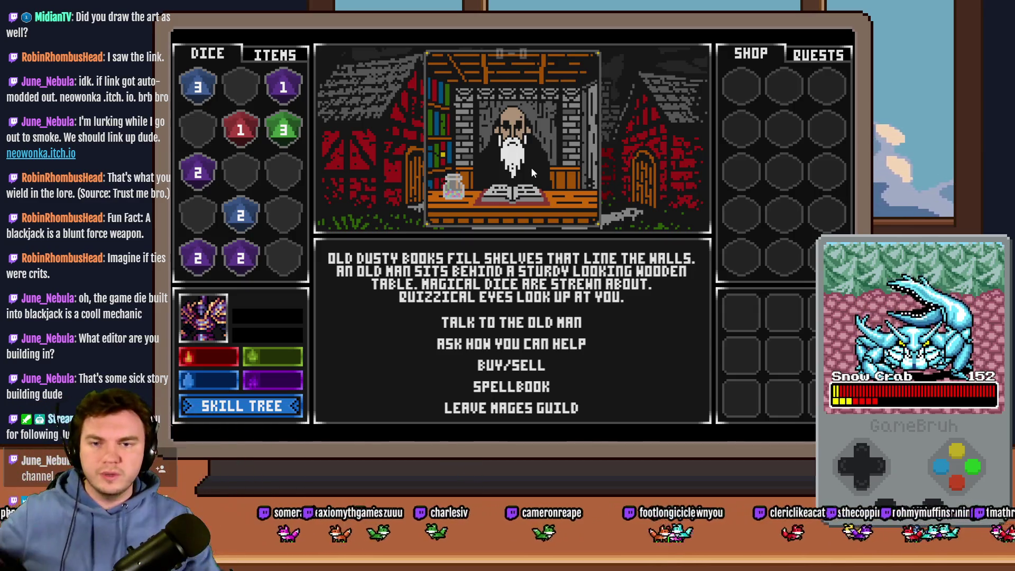
pyautogui.click(516, 408)
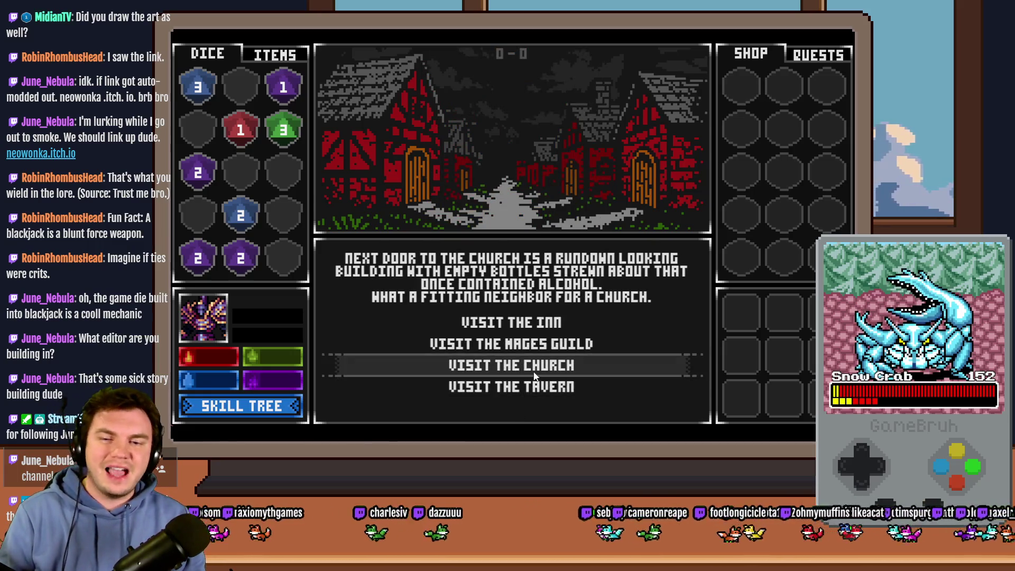
pyautogui.click(534, 370)
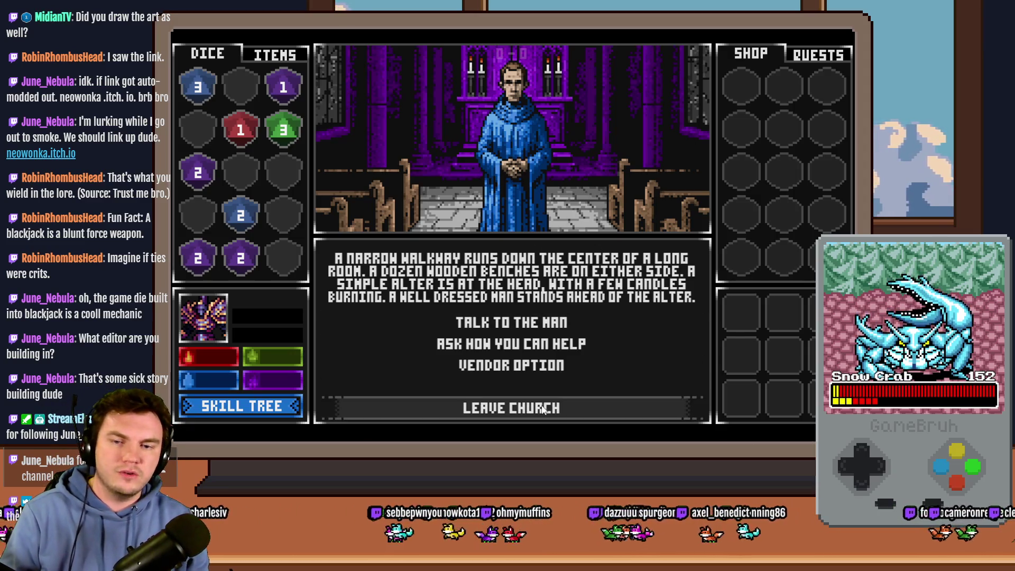
pyautogui.click(512, 408)
pyautogui.click(511, 322)
pyautogui.click(521, 407)
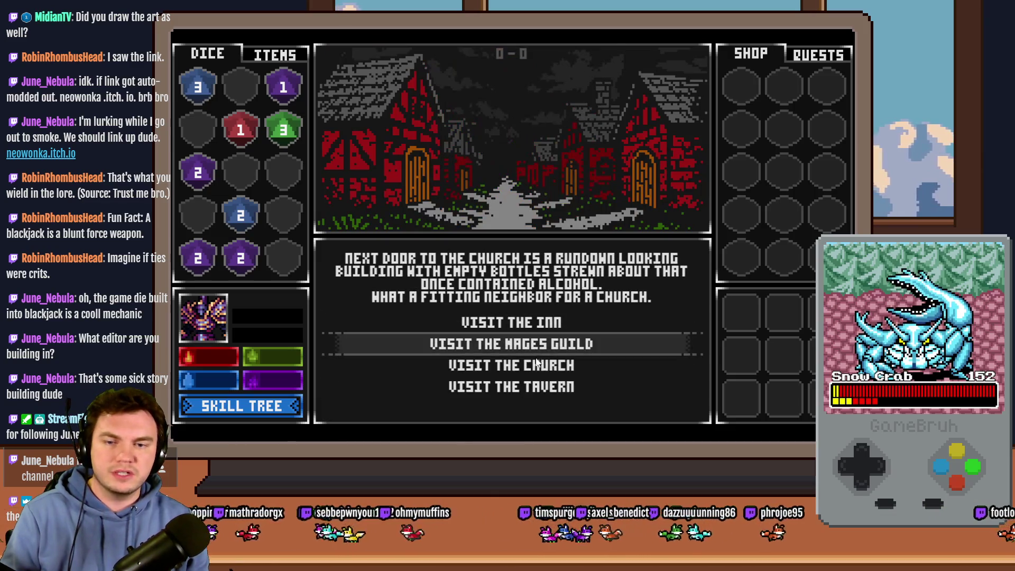
# - Visit the tavern, head north to the tomb, take the Daggers of Damage perk, and end the playtest
pyautogui.click(543, 386)
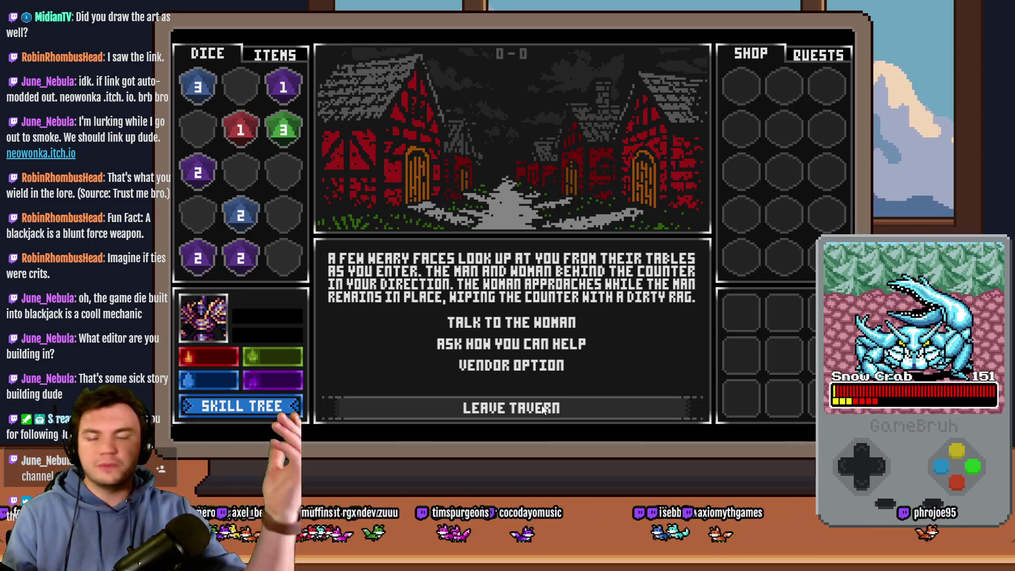
pyautogui.click(509, 412)
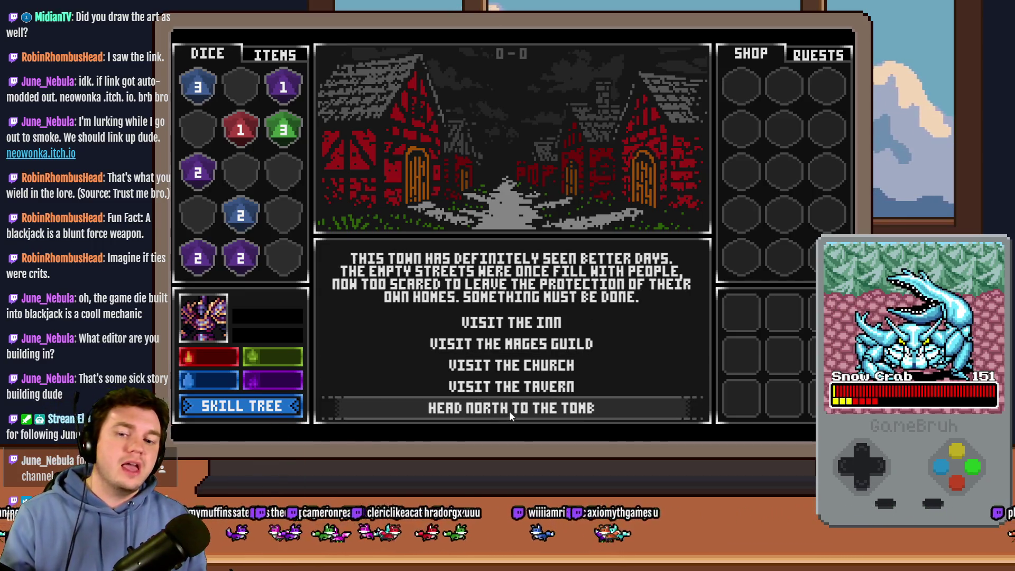
pyautogui.click(506, 411)
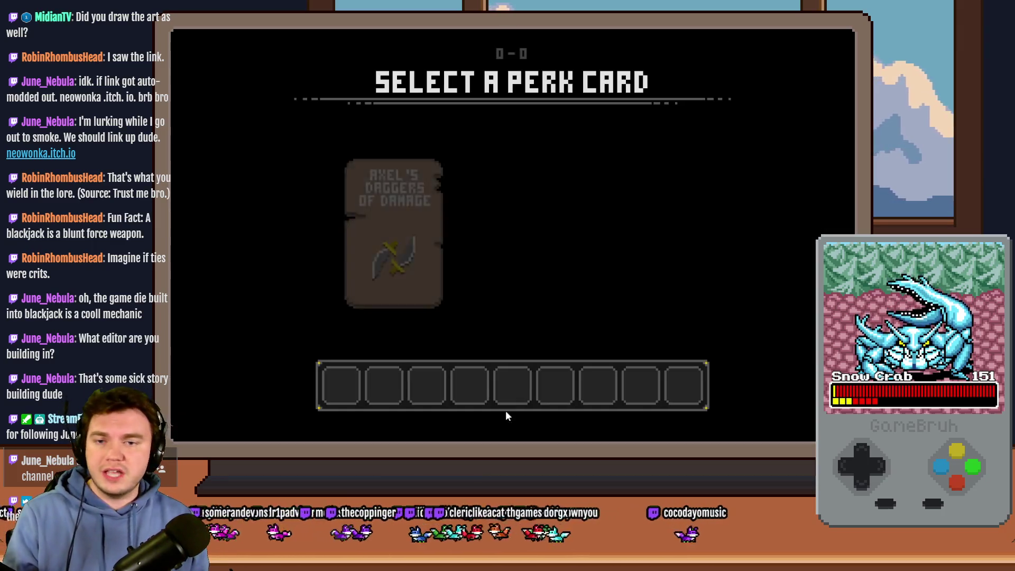
pyautogui.click(628, 185)
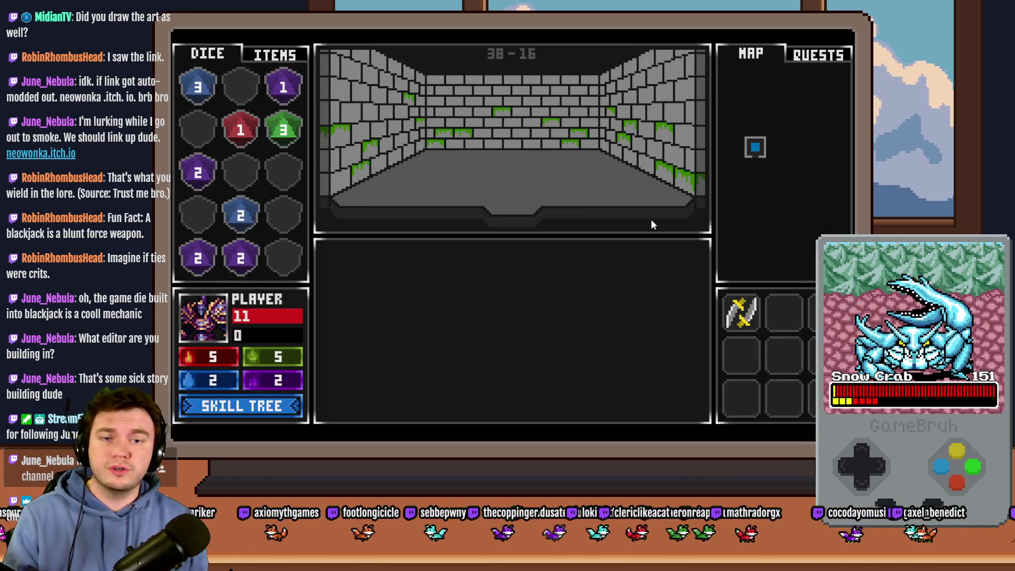
pyautogui.hotkey('alt', 'F4')
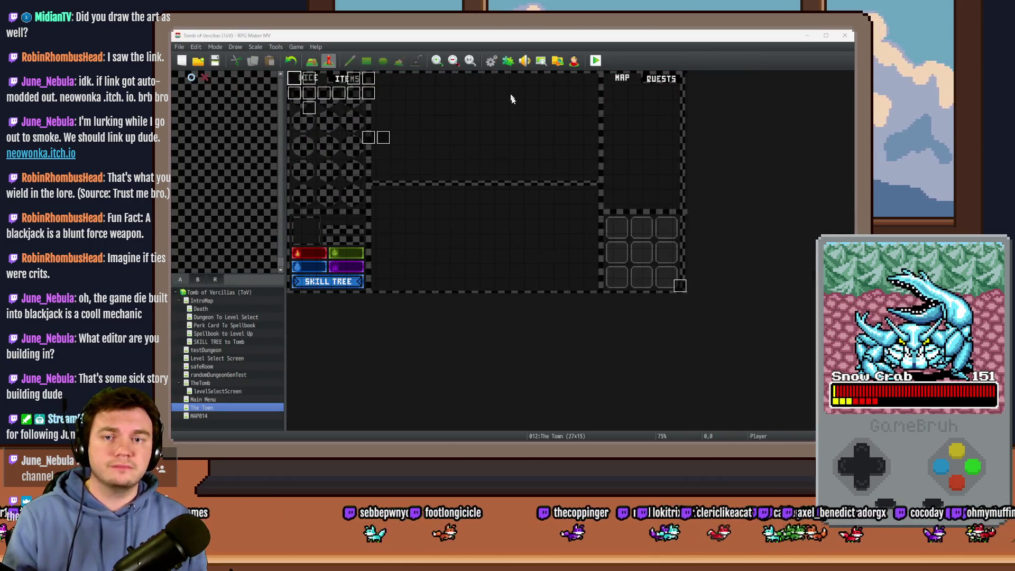
# - Set Control Variables #0912 randomNumber2 in Spawn Monsters/Items/Traps to Random -1 to -3
pyautogui.press('F9')
pyautogui.doubleClick(542, 207)
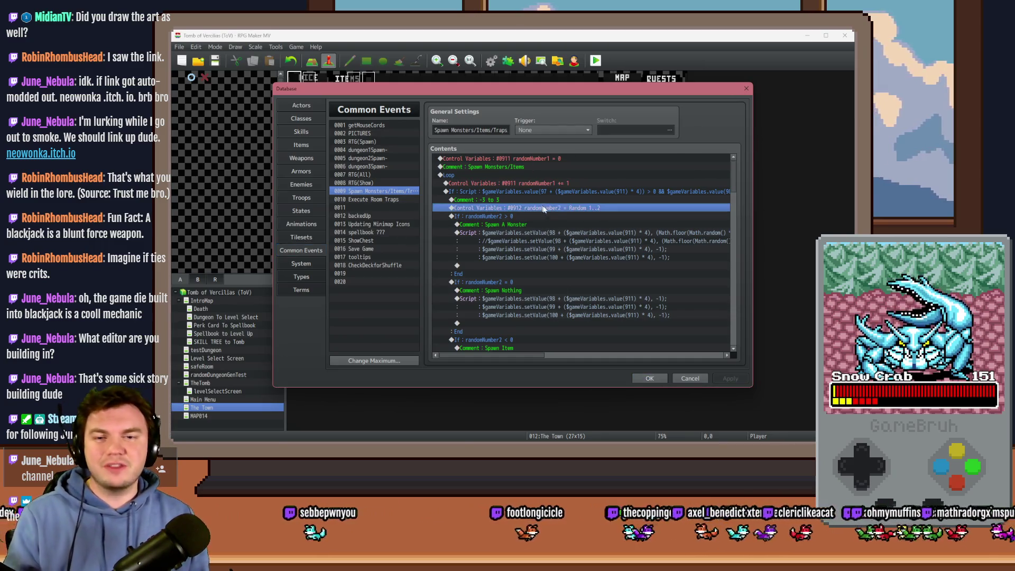
pyautogui.doubleClick(572, 286)
pyautogui.write('-1')
pyautogui.doubleClick(612, 287)
pyautogui.write('-3')
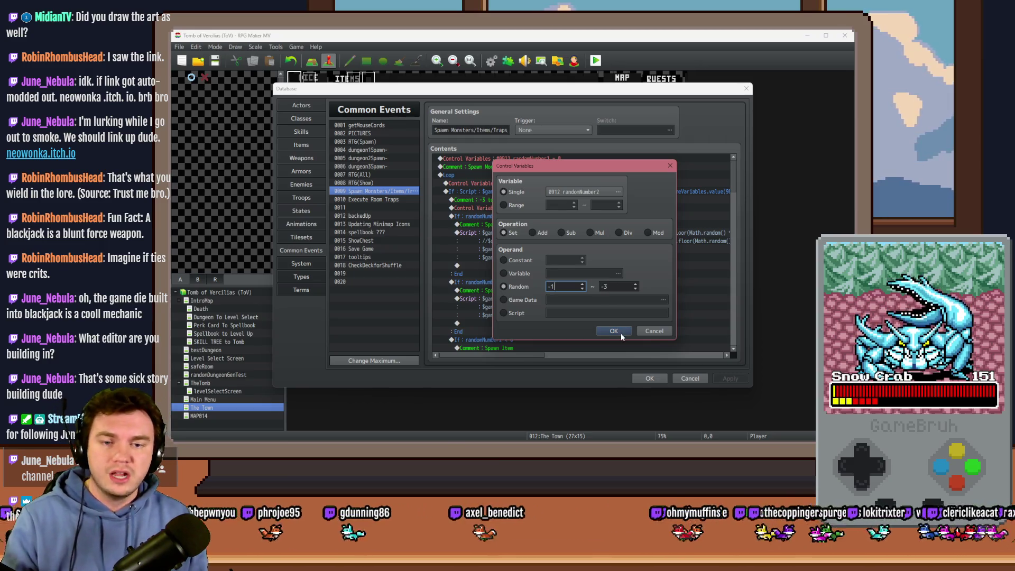
pyautogui.click(621, 333)
pyautogui.click(641, 376)
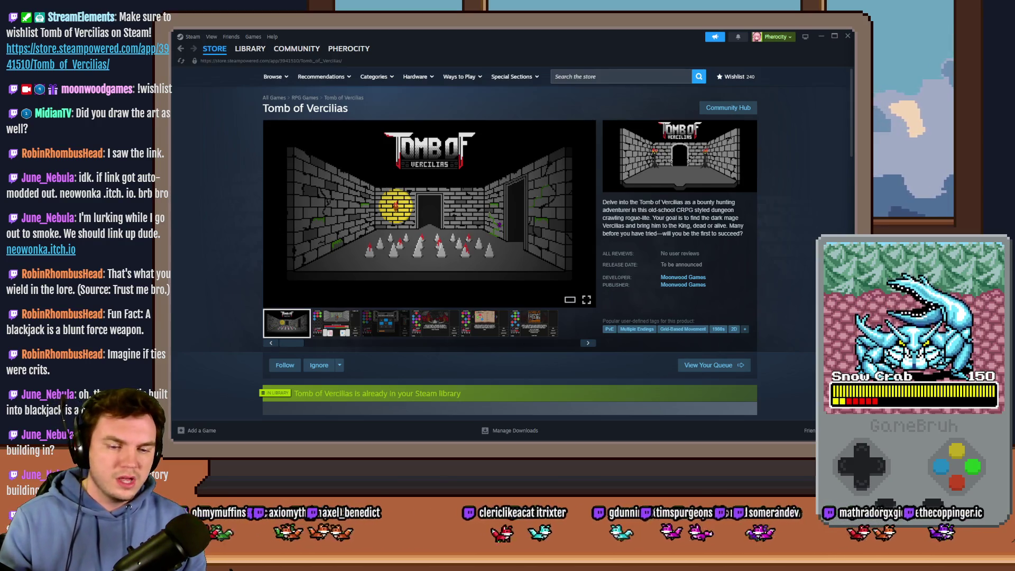
# - Switch to the browser and open the Moonwood Games Discord creator-corner channel
pyautogui.hotkey('alt', 'Tab')
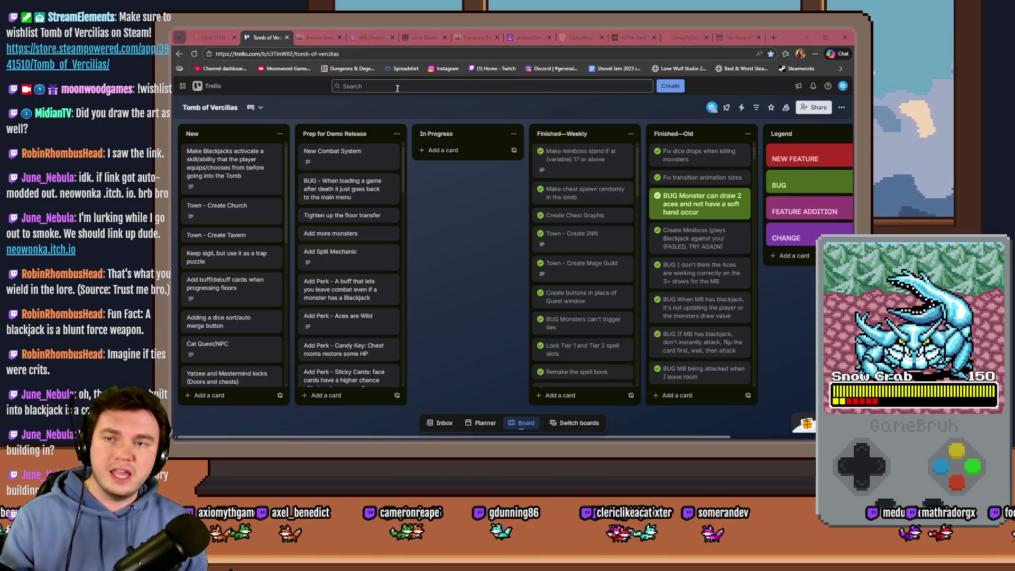
pyautogui.click(371, 37)
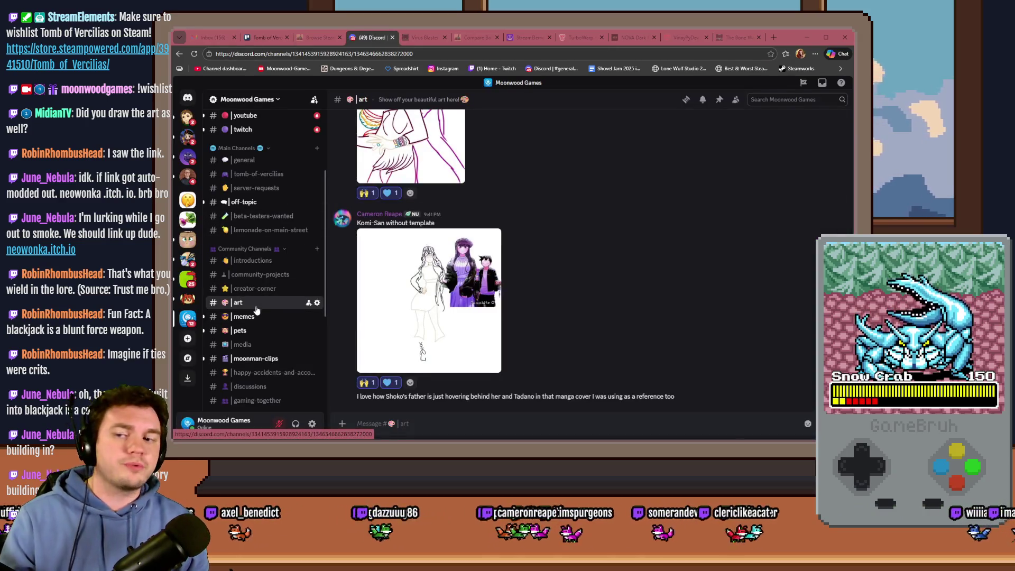
pyautogui.click(265, 290)
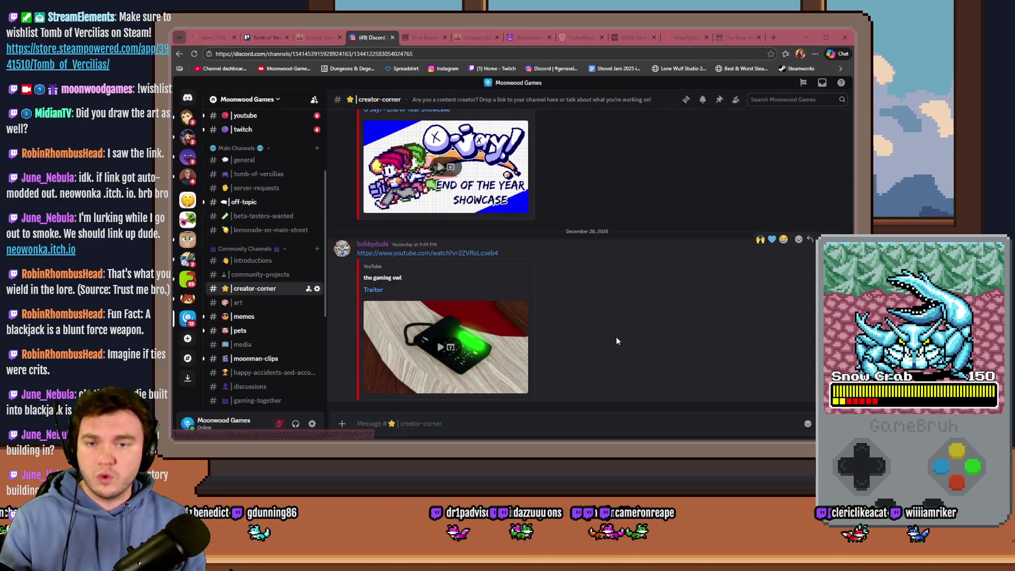
# - Switch from the Discord chat to the Tomb of Vercilias Trello board tab
pyautogui.scroll(5, 615, 337)
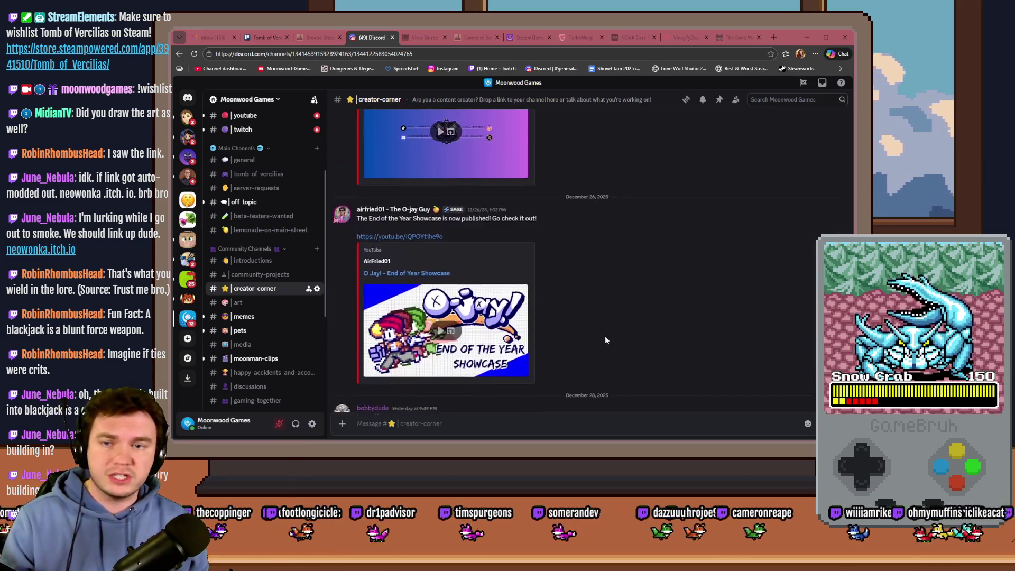
pyautogui.scroll(-4, 606, 344)
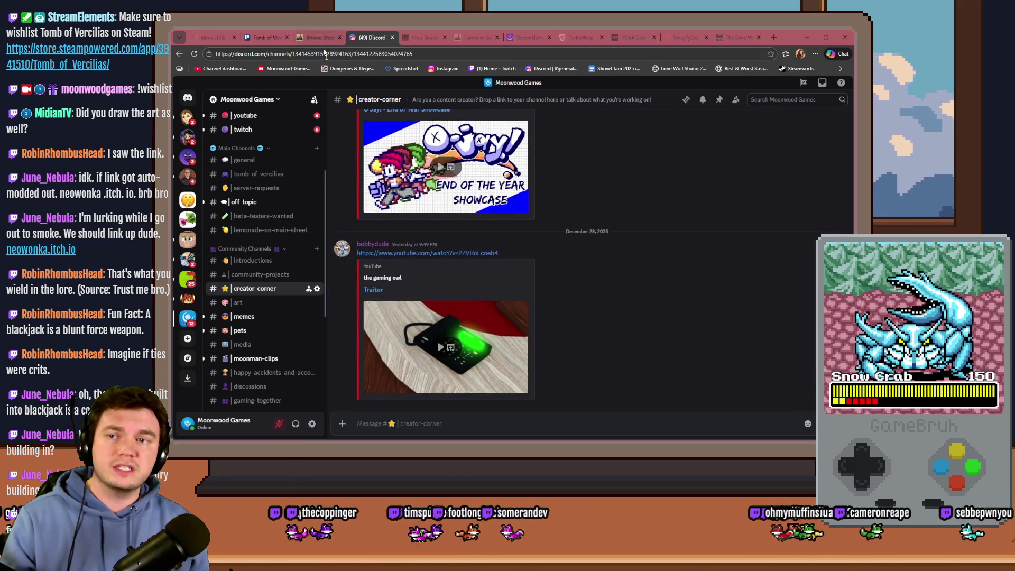
pyautogui.click(267, 37)
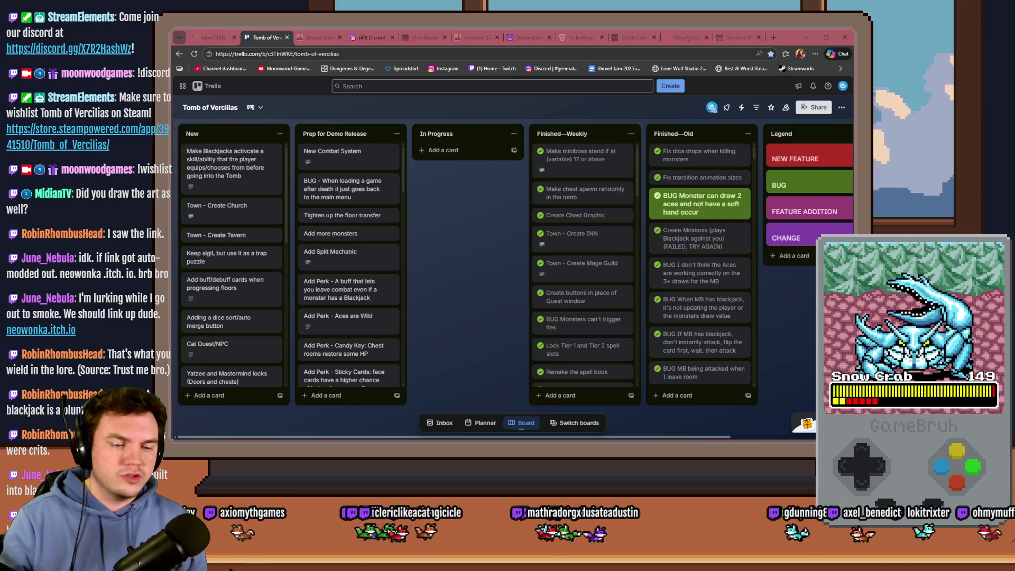
# - Return to the RPG Maker MV project and start a playtest at the town entrance
pyautogui.hotkey('alt', 'Tab')
pyautogui.click(596, 61)
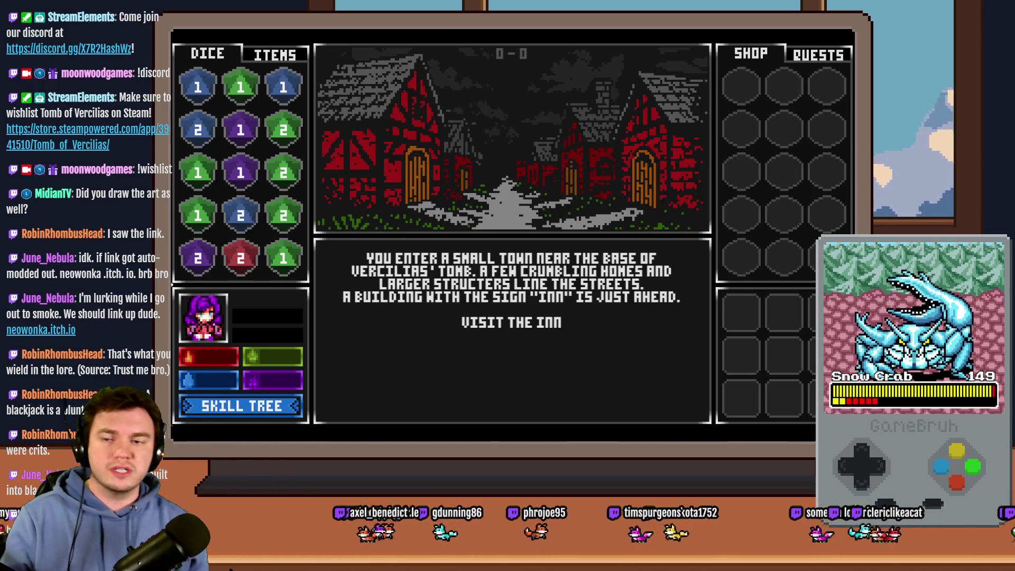
# - Walk through the town's inn, Mages Guild, church and tavern in the playtest
pyautogui.click(577, 324)
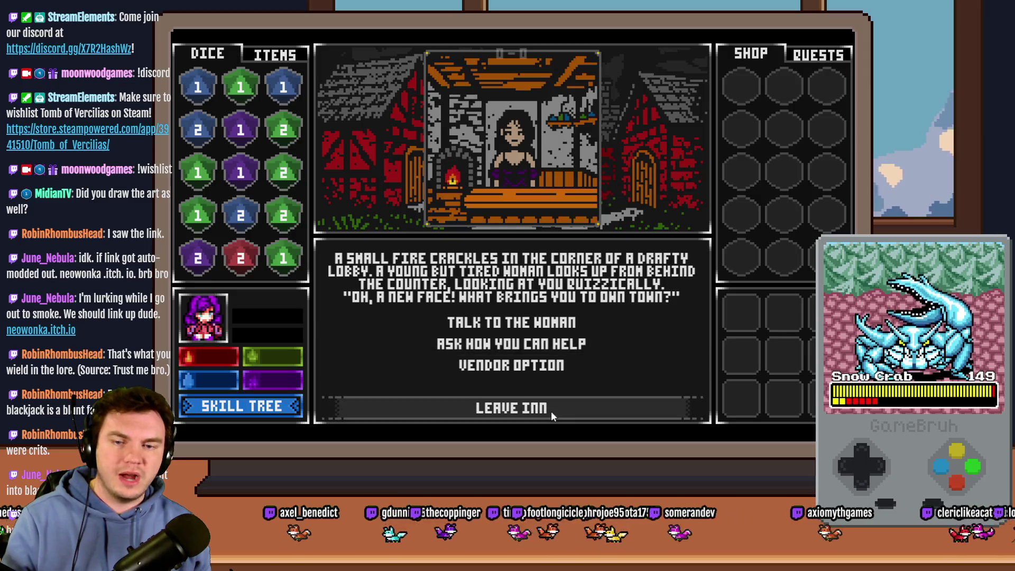
pyautogui.click(551, 411)
pyautogui.click(552, 344)
pyautogui.click(553, 408)
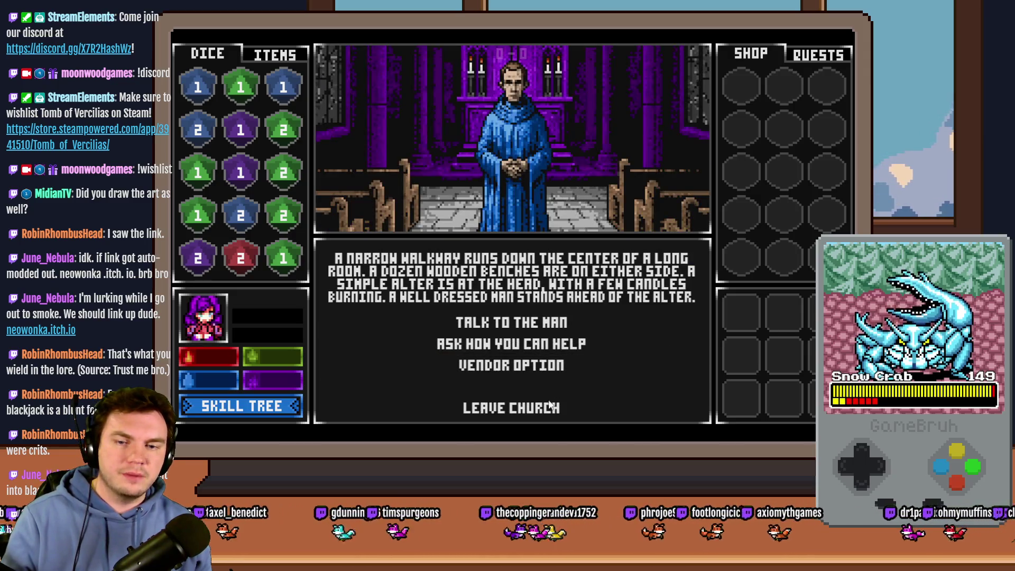
pyautogui.click(553, 407)
pyautogui.click(550, 386)
pyautogui.click(548, 408)
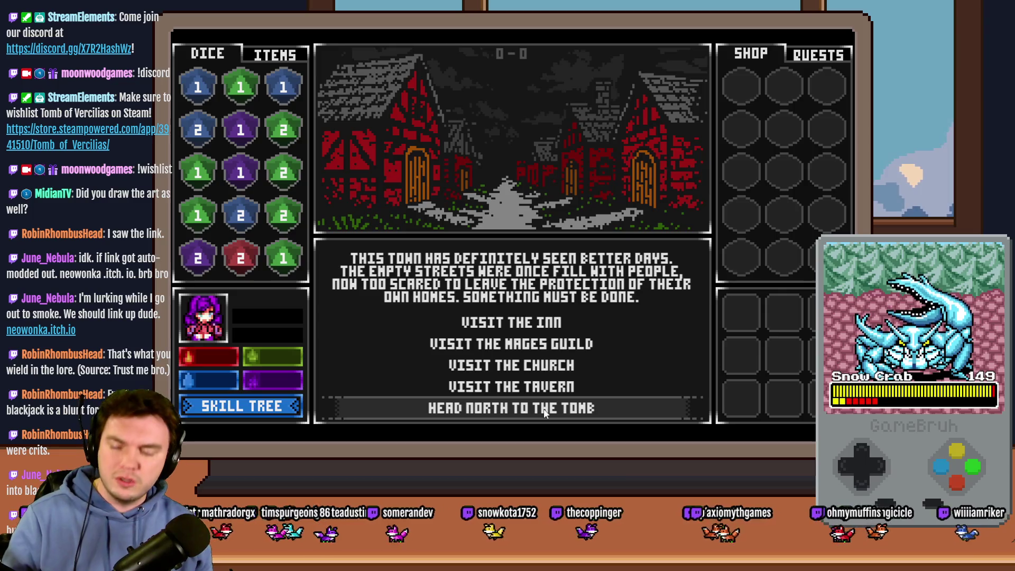
# - Head north to the tomb, choose a perk card, close the game, and select the Perk Card To Spellbook map
pyautogui.click(543, 407)
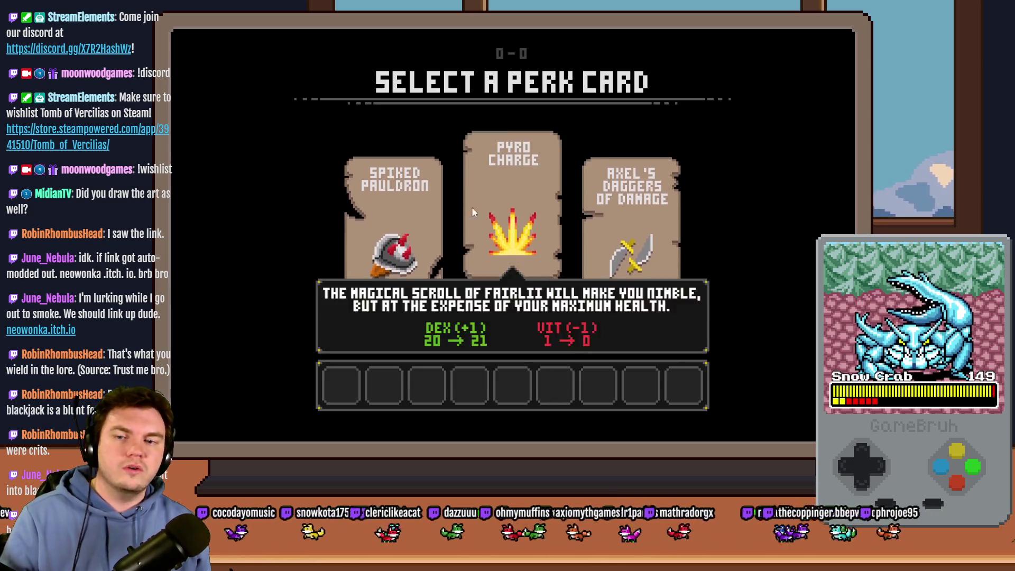
pyautogui.moveTo(399, 211)
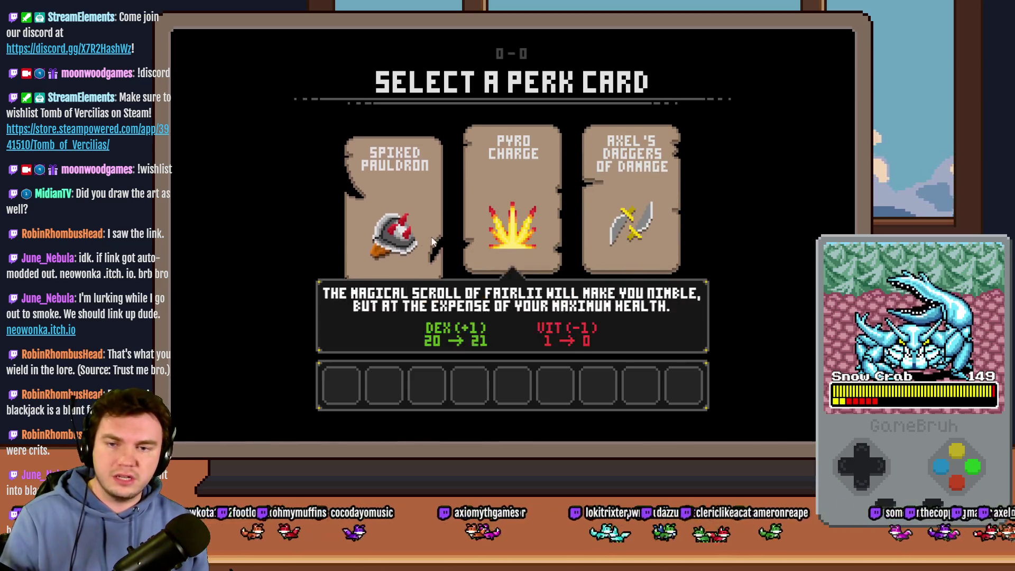
pyautogui.moveTo(609, 241)
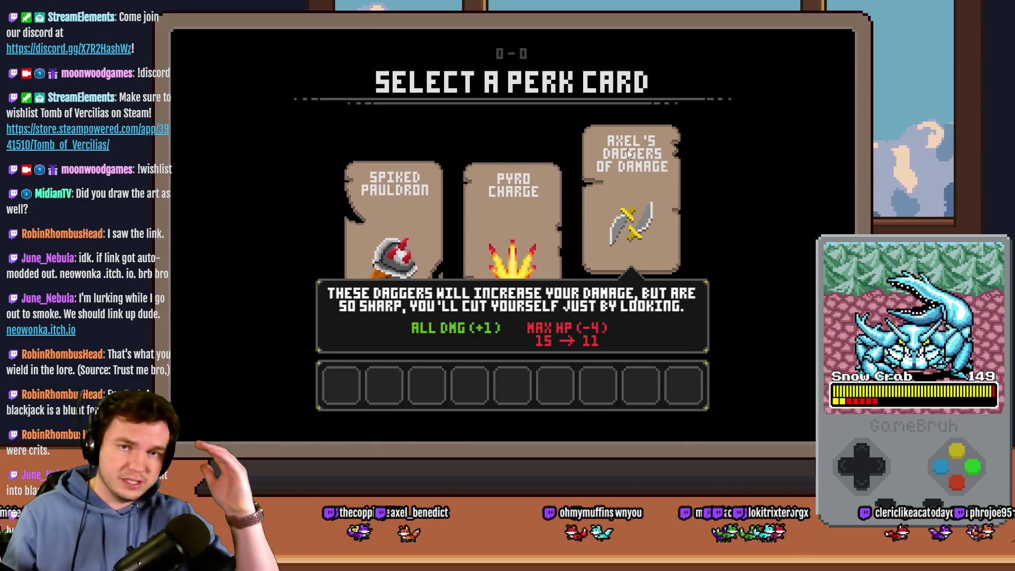
pyautogui.click(638, 175)
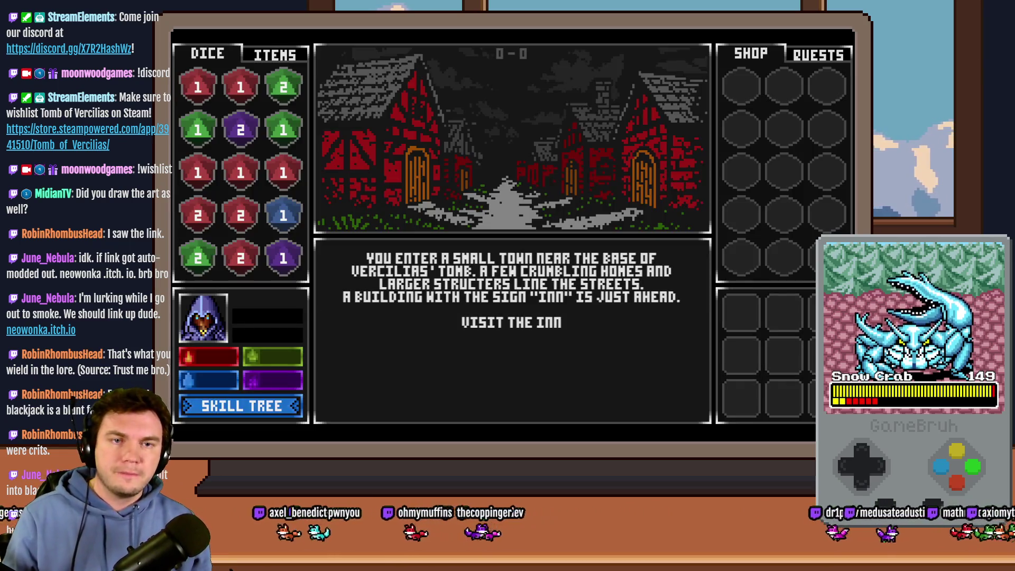
pyautogui.hotkey('alt', 'F4')
pyautogui.click(217, 325)
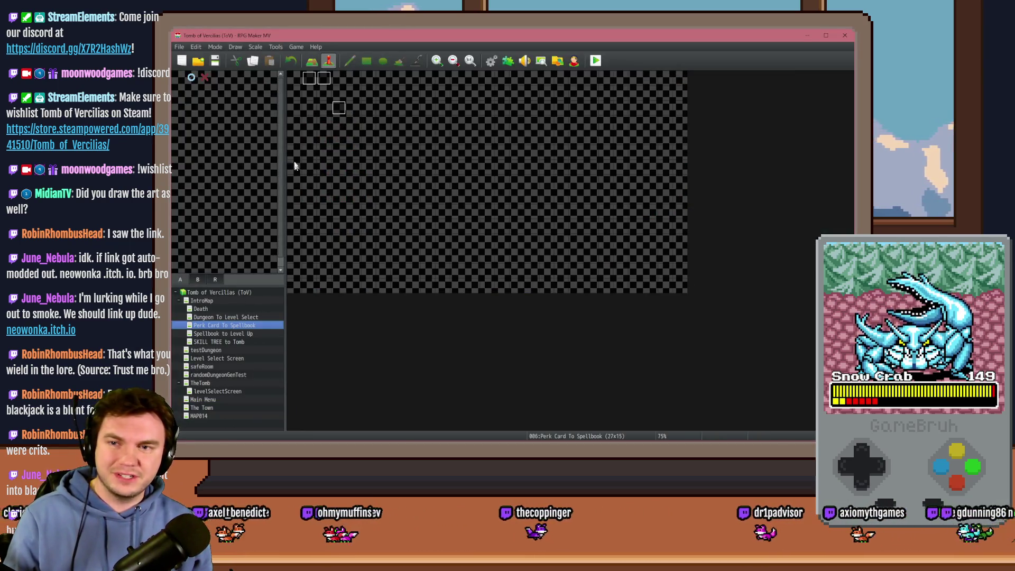
# - Set the player's starting position on the map's top-left tile and playtest, saving the project
pyautogui.rightClick(294, 78)
pyautogui.click(404, 186)
pyautogui.click(595, 61)
pyautogui.click(477, 252)
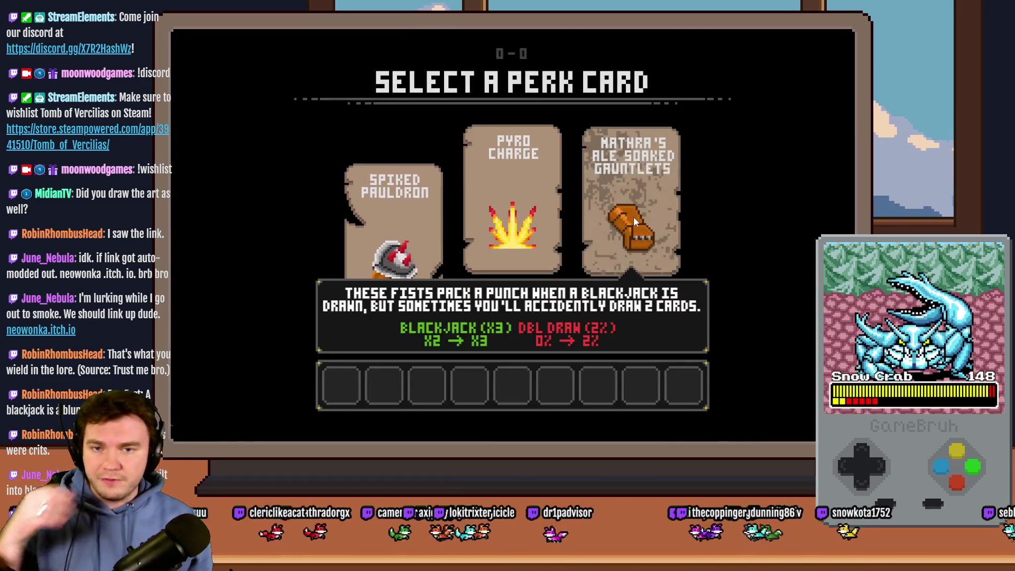
# - Pick the Mathra's Ale Soaked Gauntlets perk, open and close the skill tree, then end the playtest
pyautogui.moveTo(634, 217)
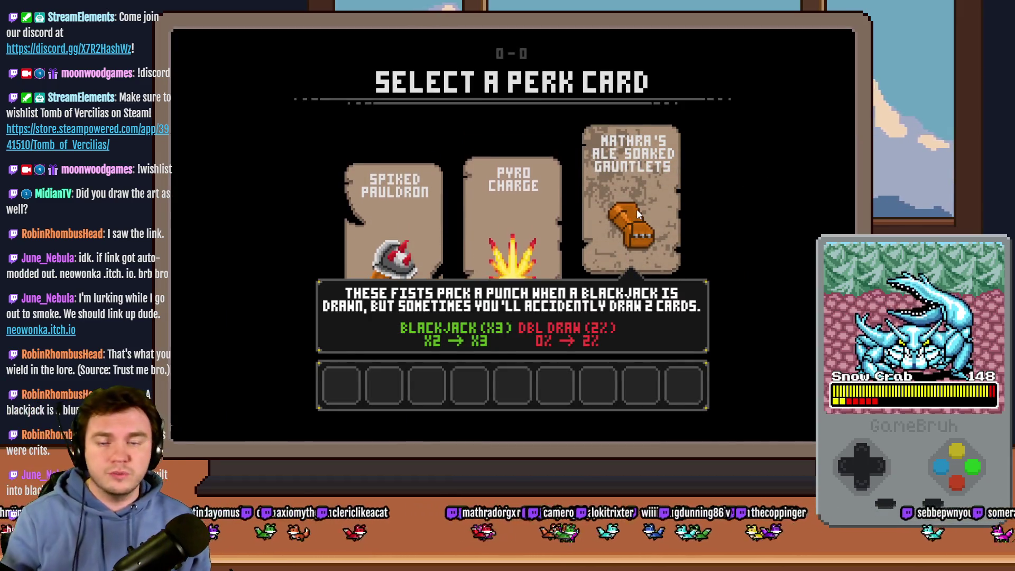
pyautogui.click(637, 198)
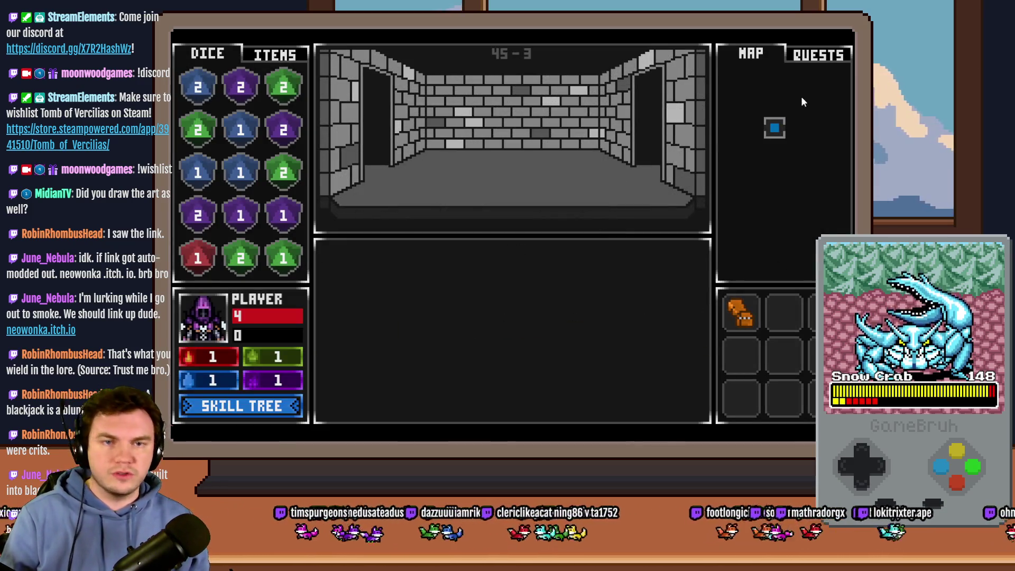
pyautogui.click(266, 411)
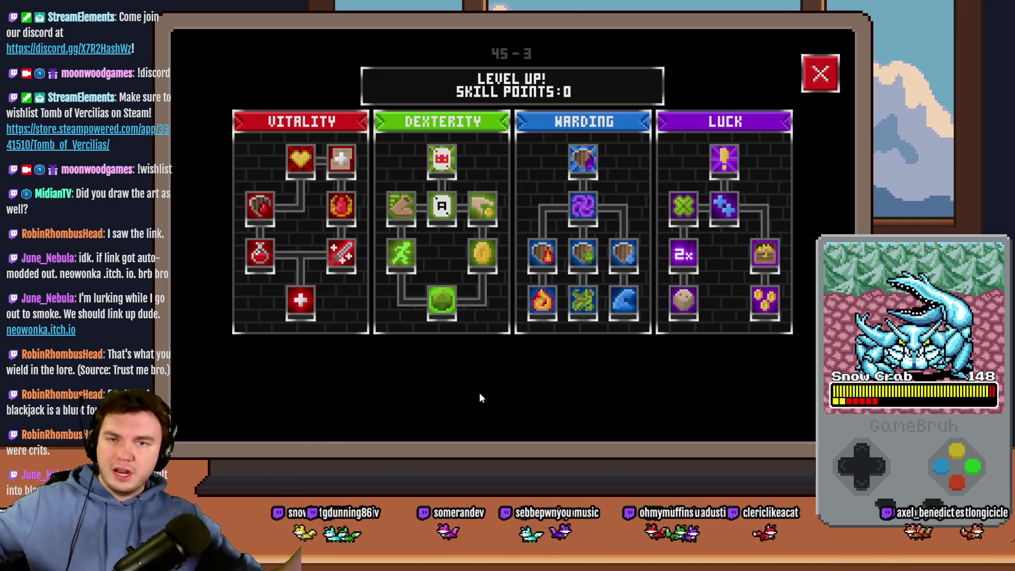
pyautogui.moveTo(312, 313)
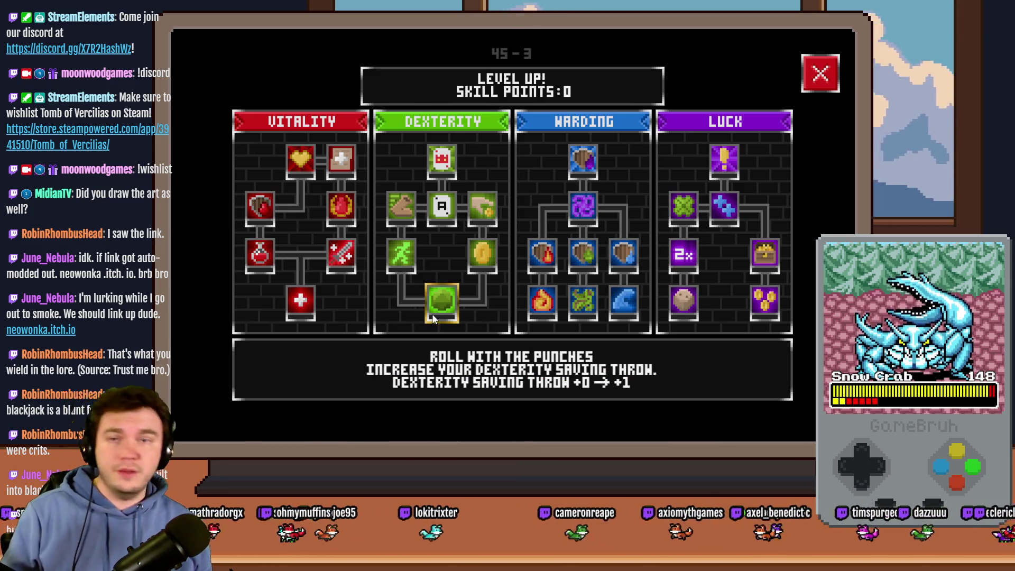
pyautogui.click(821, 74)
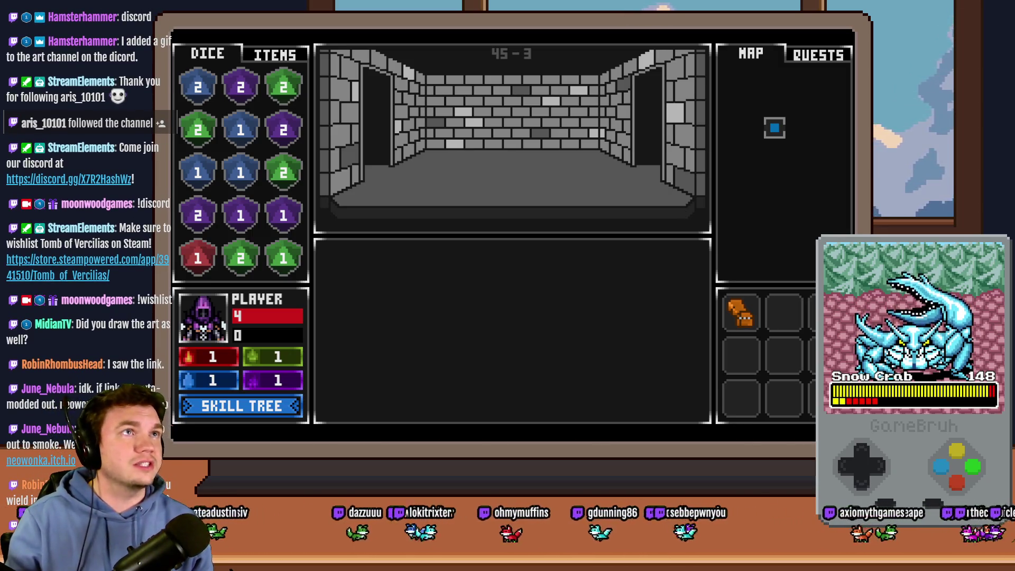
pyautogui.click(845, 45)
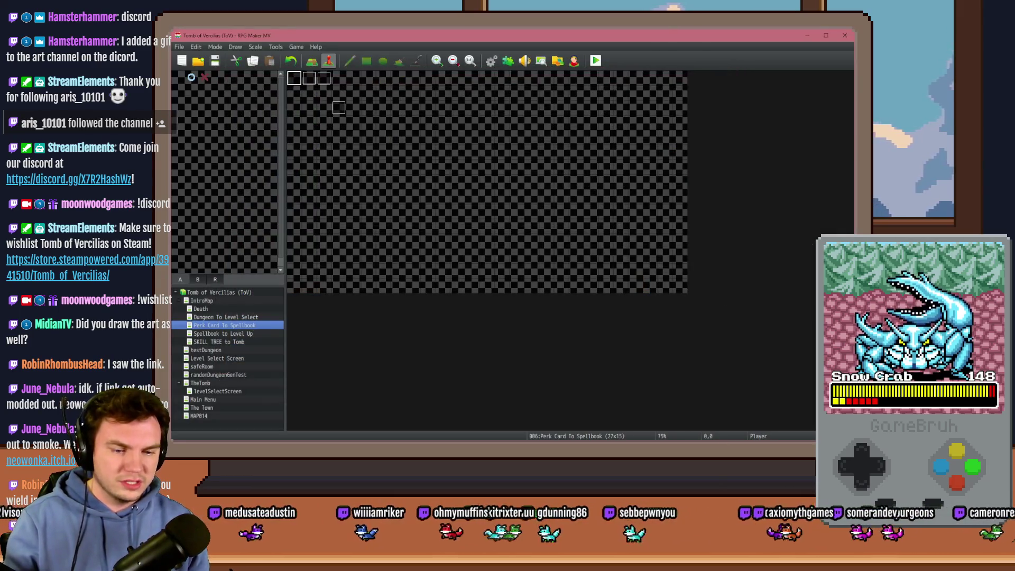
pyautogui.hotkey('alt', 'Tab')
pyautogui.click(371, 37)
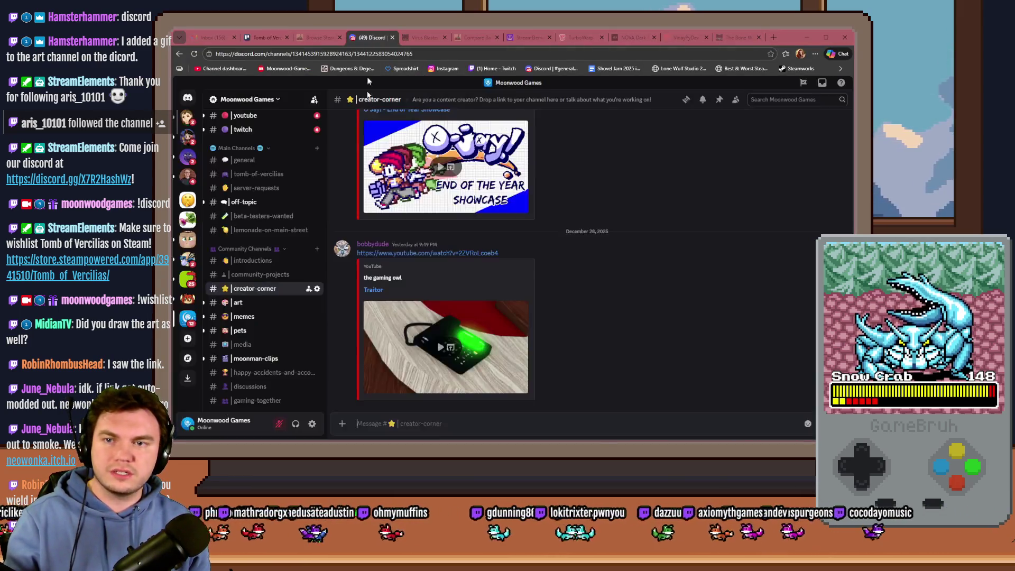
pyautogui.scroll(-5, 581, 305)
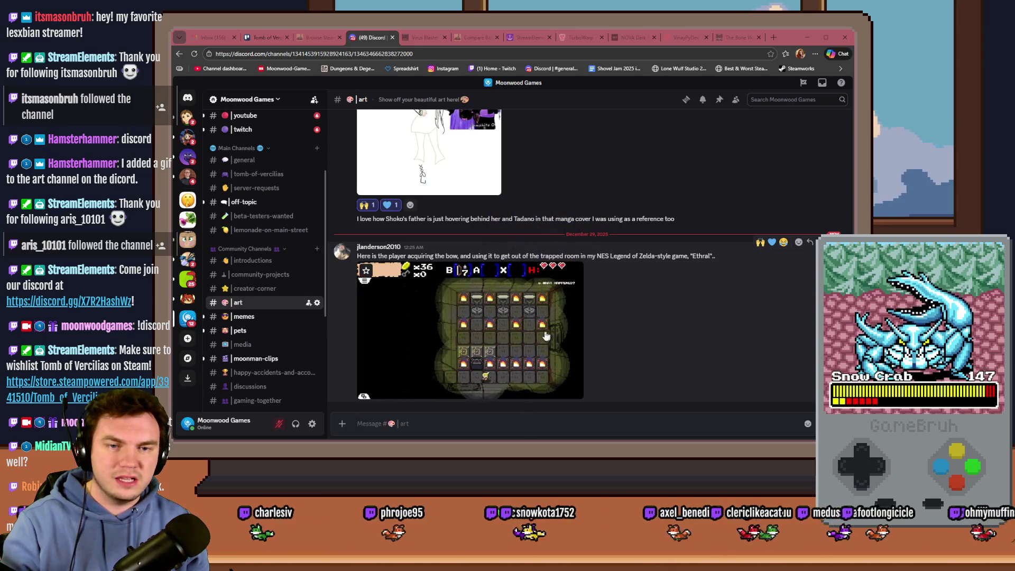
pyautogui.click(574, 328)
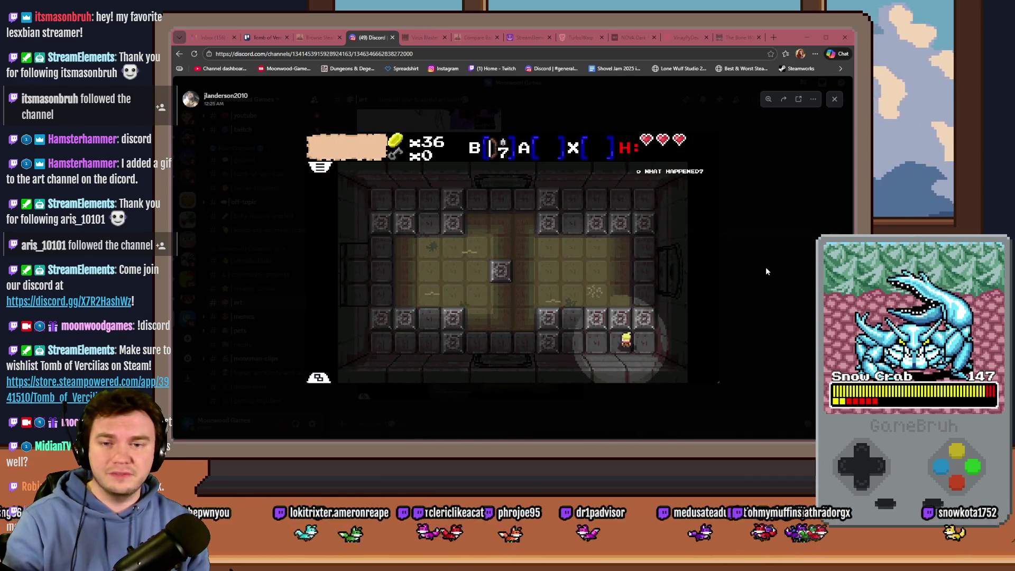
pyautogui.click(768, 283)
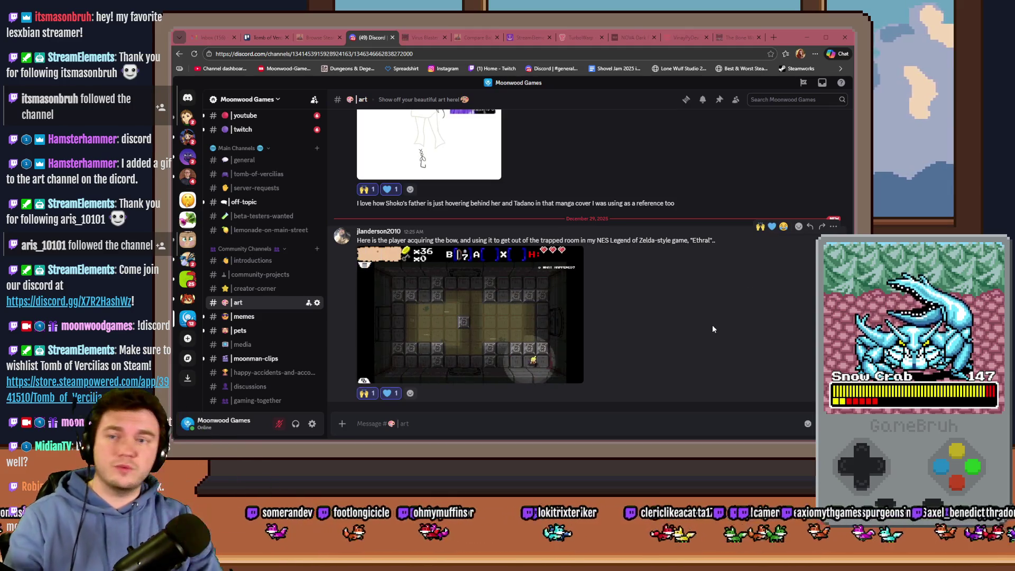
pyautogui.click(268, 37)
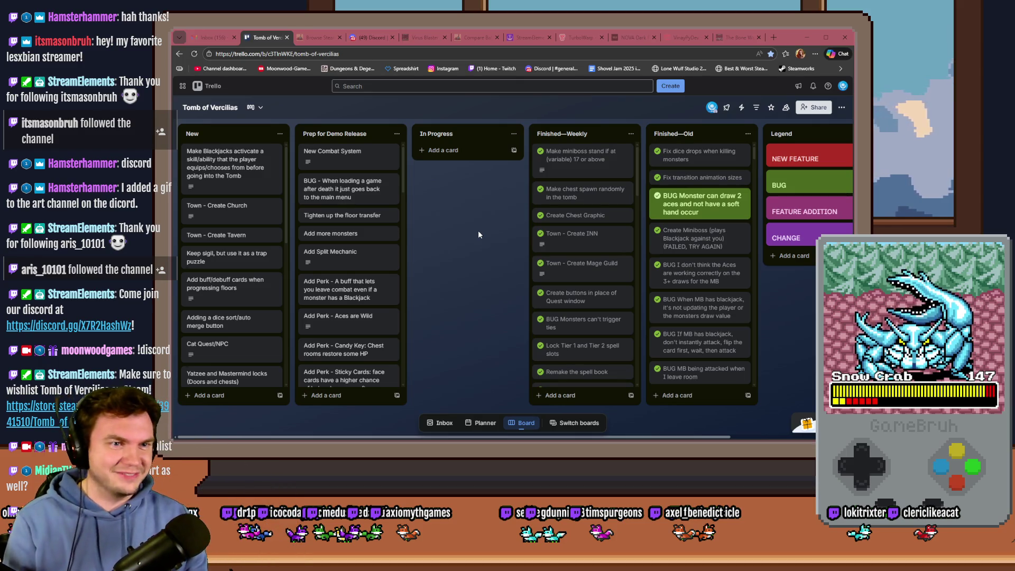
pyautogui.hotkey('alt', 'Tab')
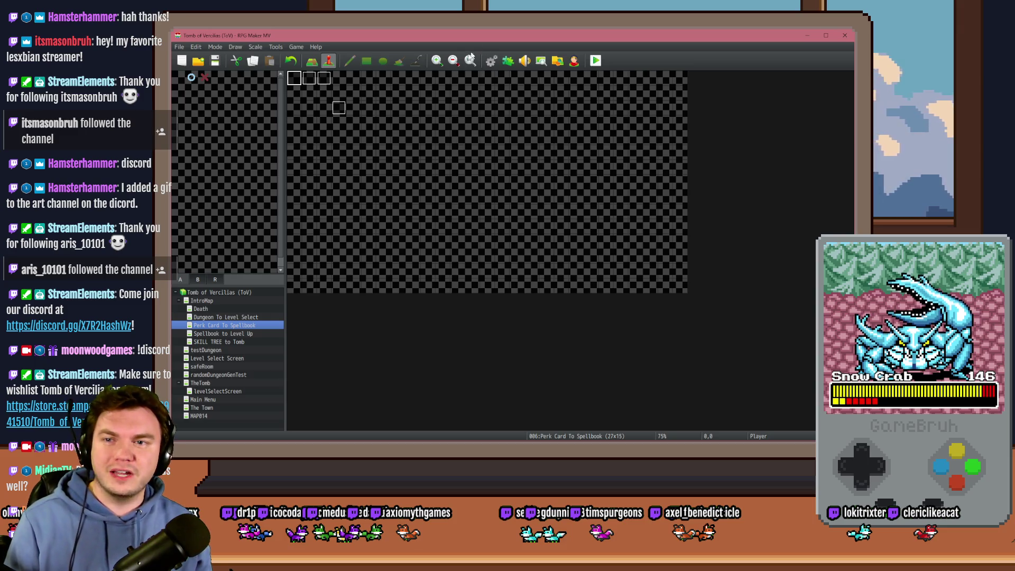
pyautogui.click(211, 384)
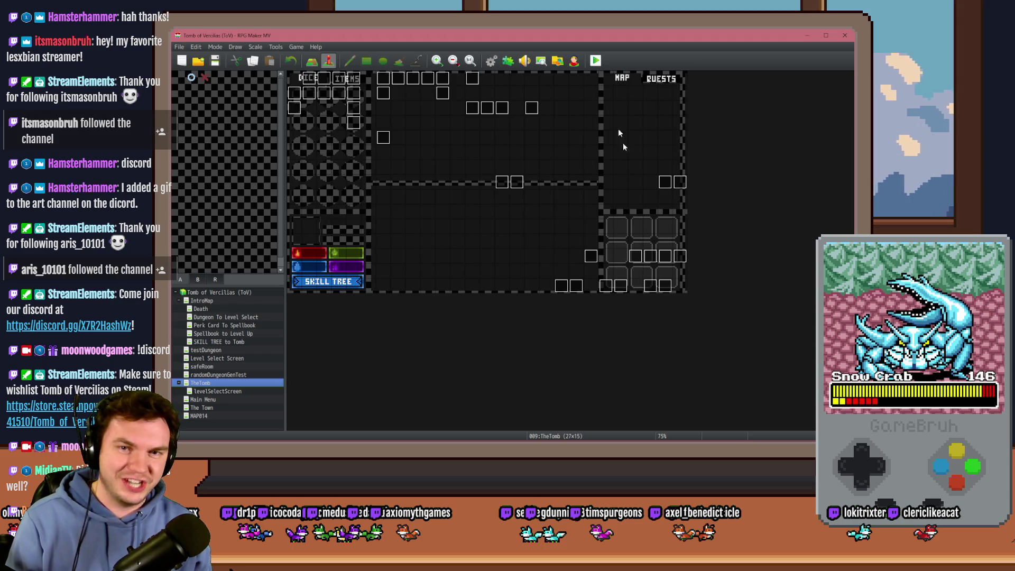
# - Run a quick playtest, then glance at the trapPuzzle4 event and close it
pyautogui.click(595, 60)
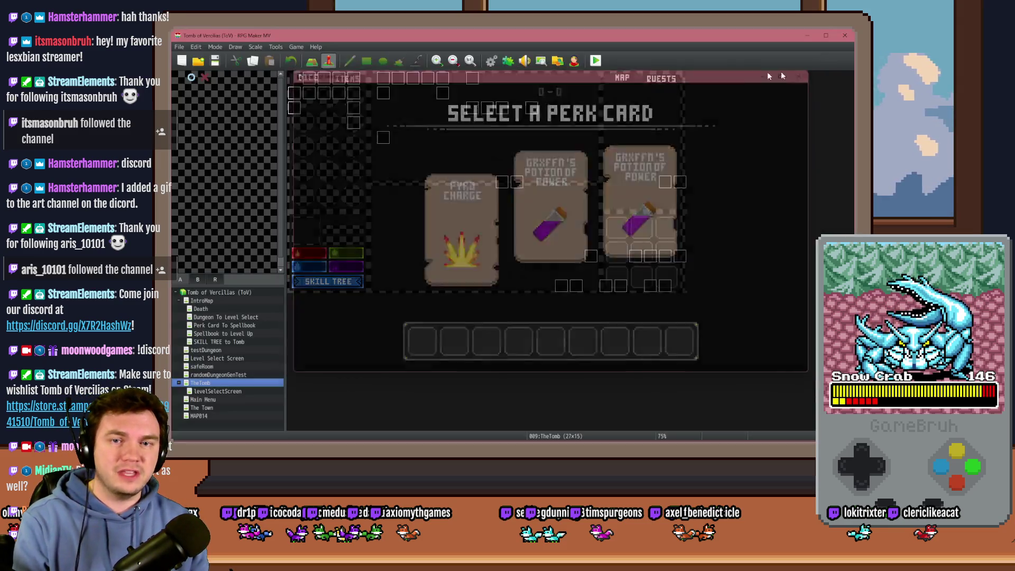
pyautogui.click(799, 77)
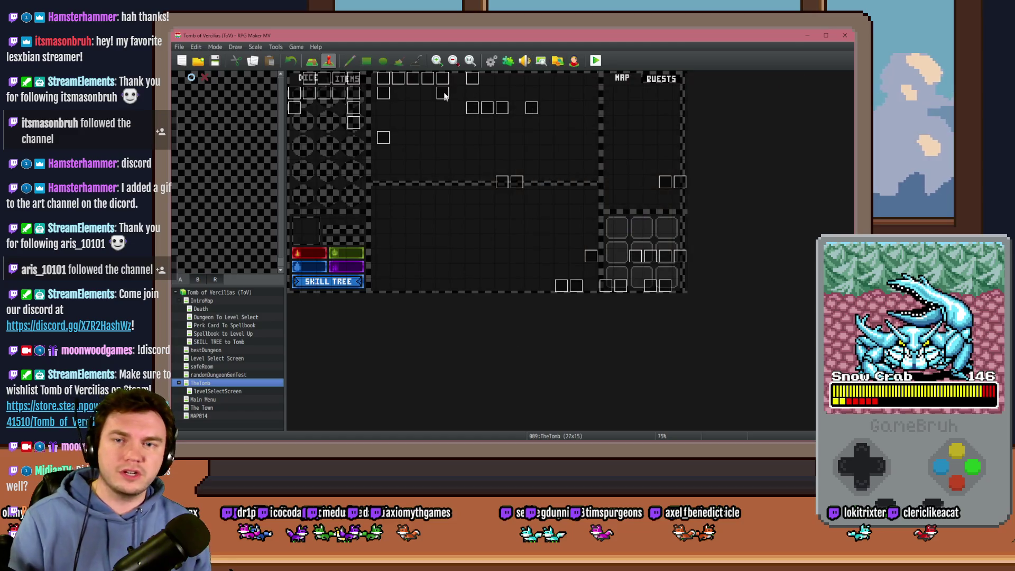
pyautogui.doubleClick(444, 80)
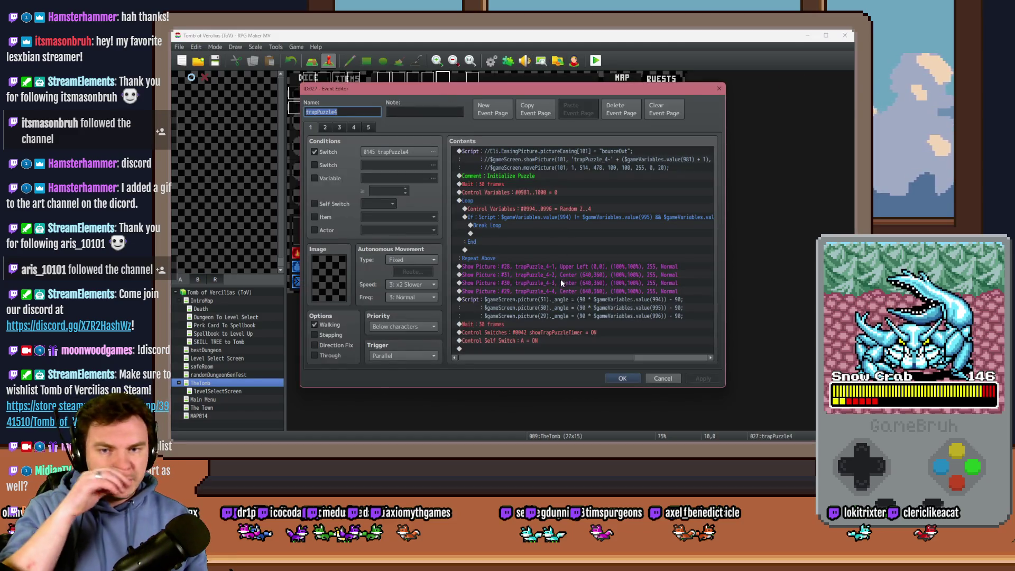
pyautogui.click(663, 378)
# - In portalPuzzle page 2, inspect the Ring 1 If: Script distance check without changing it
pyautogui.doubleClick(532, 111)
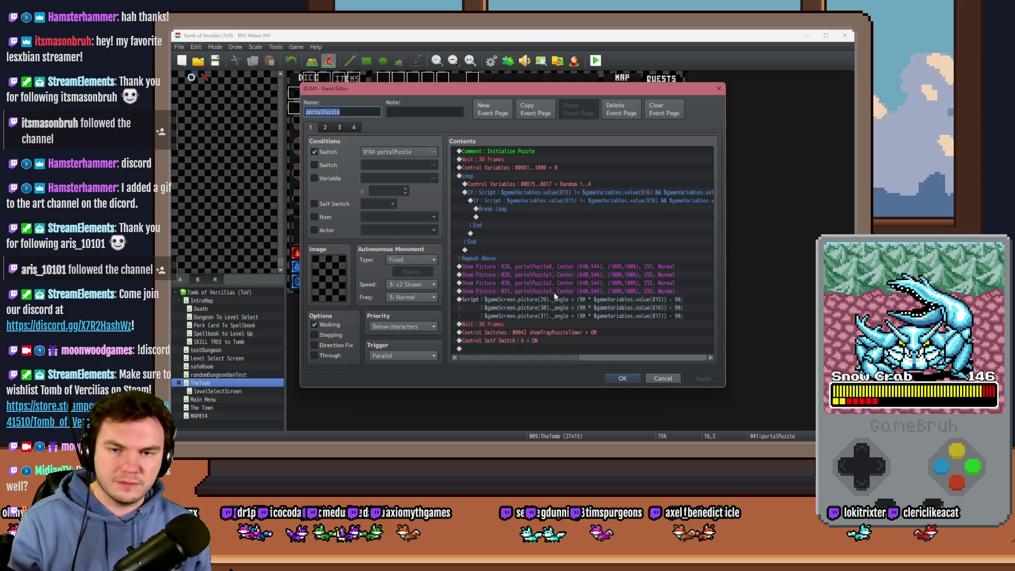
pyautogui.click(523, 283)
pyautogui.click(520, 290)
pyautogui.click(325, 126)
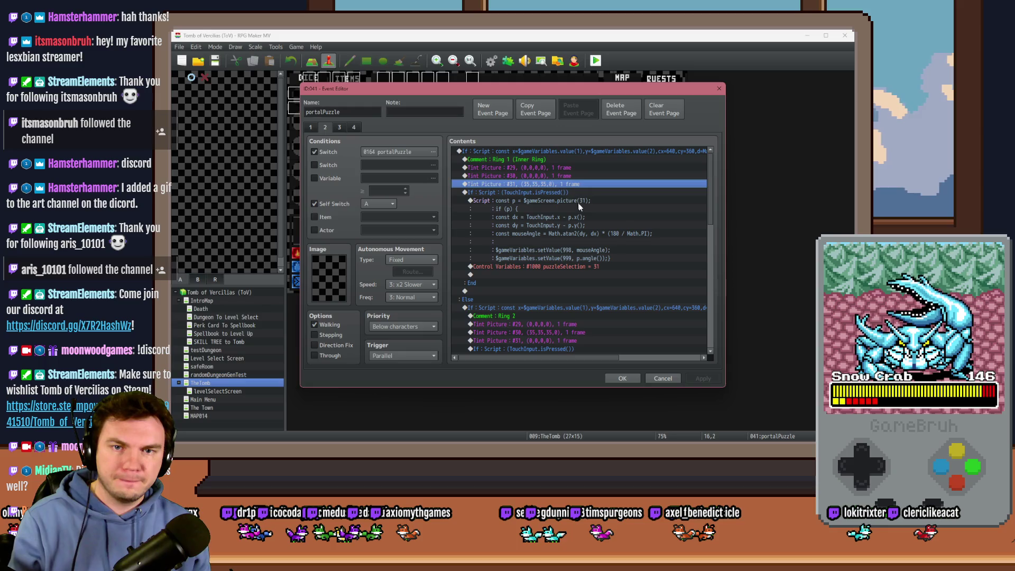
pyautogui.click(585, 151)
pyautogui.doubleClick(585, 151)
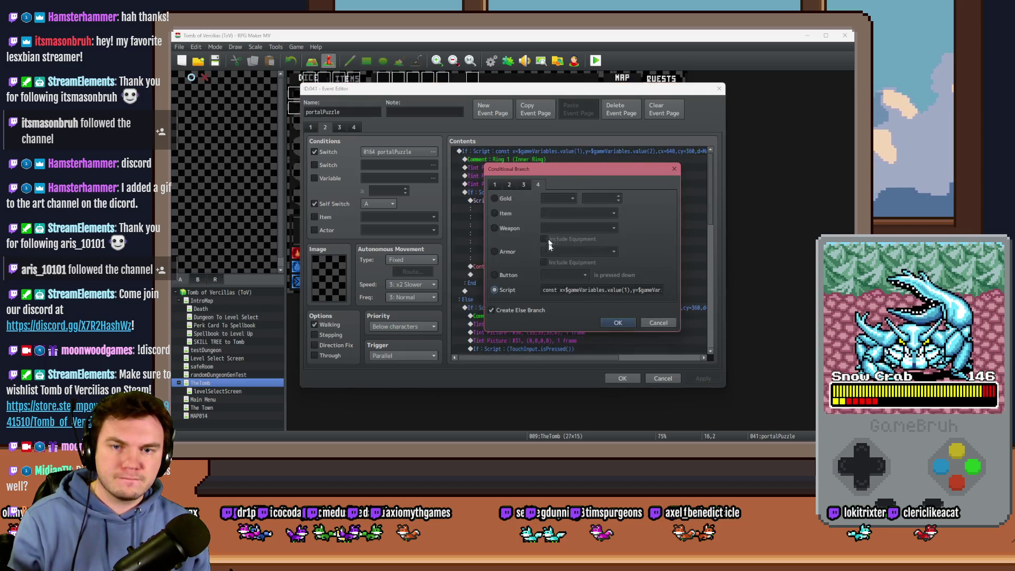
pyautogui.click(608, 290)
pyautogui.press('Right')
pyautogui.press('Right')
pyautogui.press('Right')
pyautogui.press('Right')
pyautogui.press('Right')
pyautogui.press('Right')
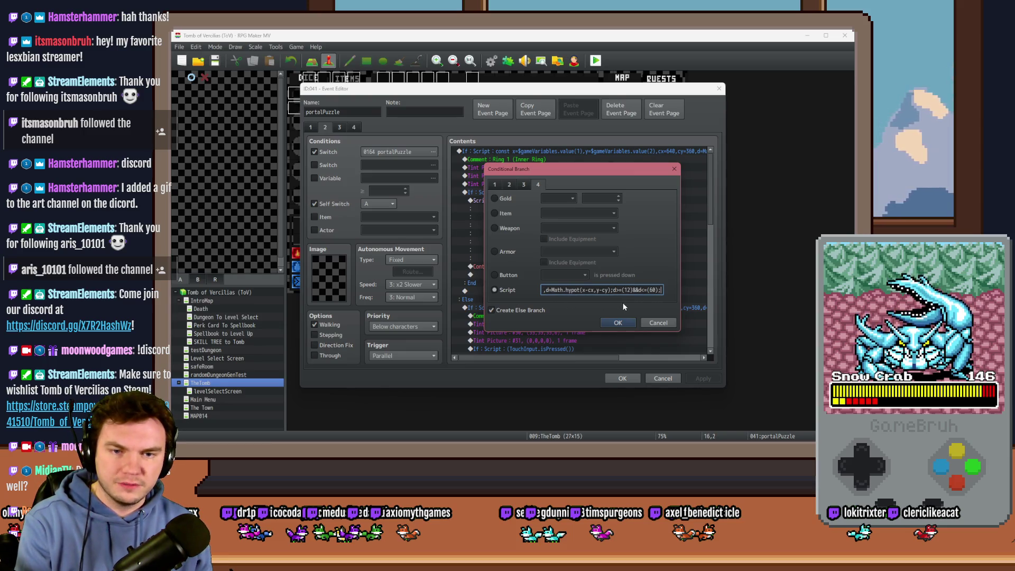
pyautogui.click(616, 322)
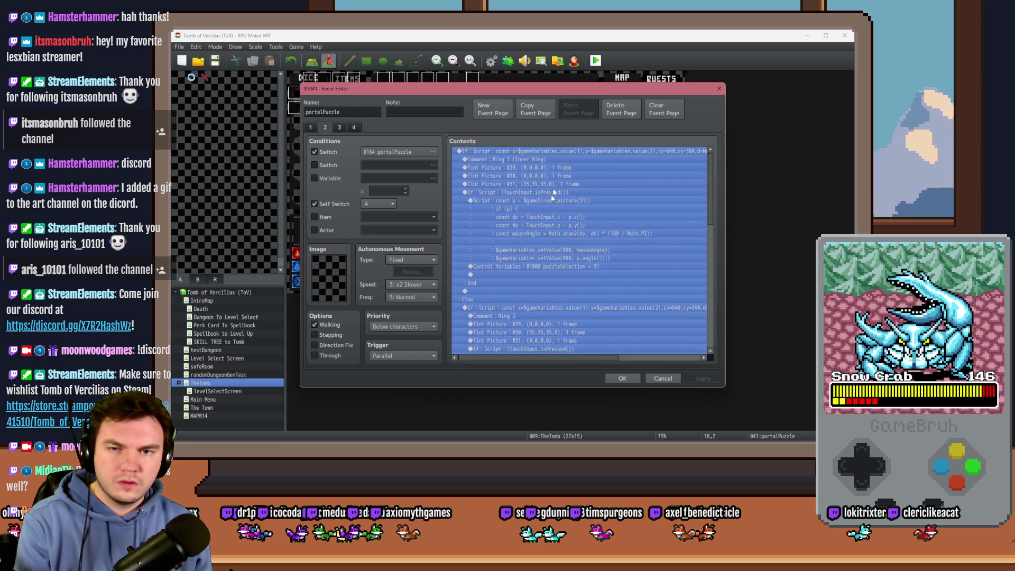
pyautogui.click(559, 175)
pyautogui.click(563, 195)
pyautogui.click(569, 176)
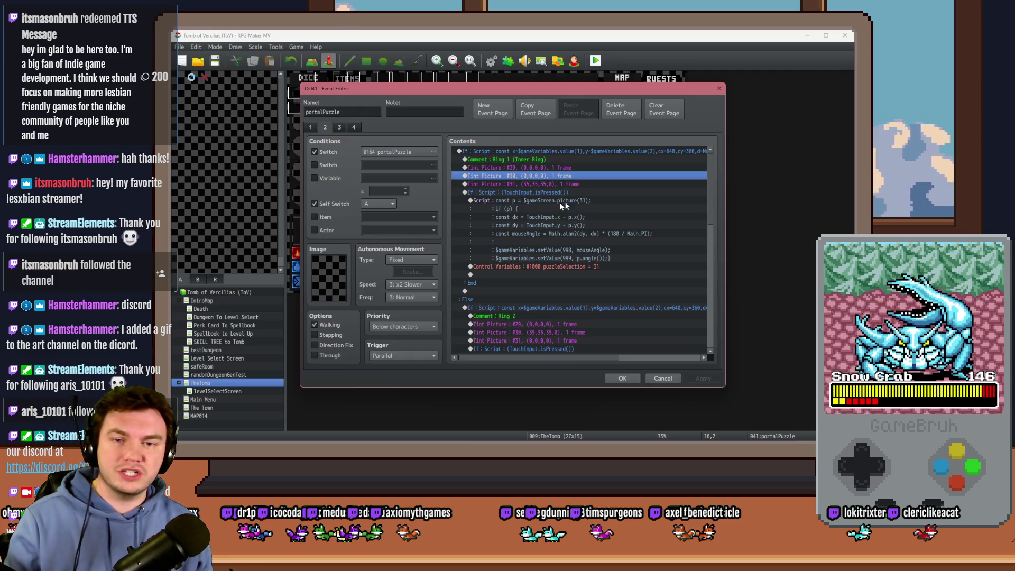
pyautogui.moveTo(709, 177)
pyautogui.mouseDown()
pyautogui.moveTo(701, 284)
pyautogui.moveTo(712, 167)
pyautogui.mouseUp()
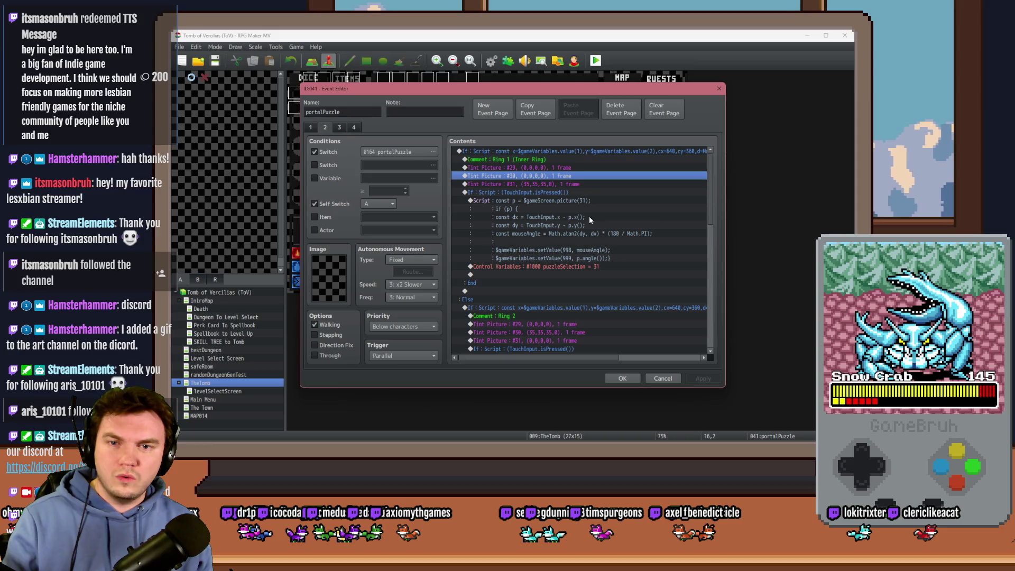
pyautogui.moveTo(544, 357); pyautogui.dragTo(634, 355)
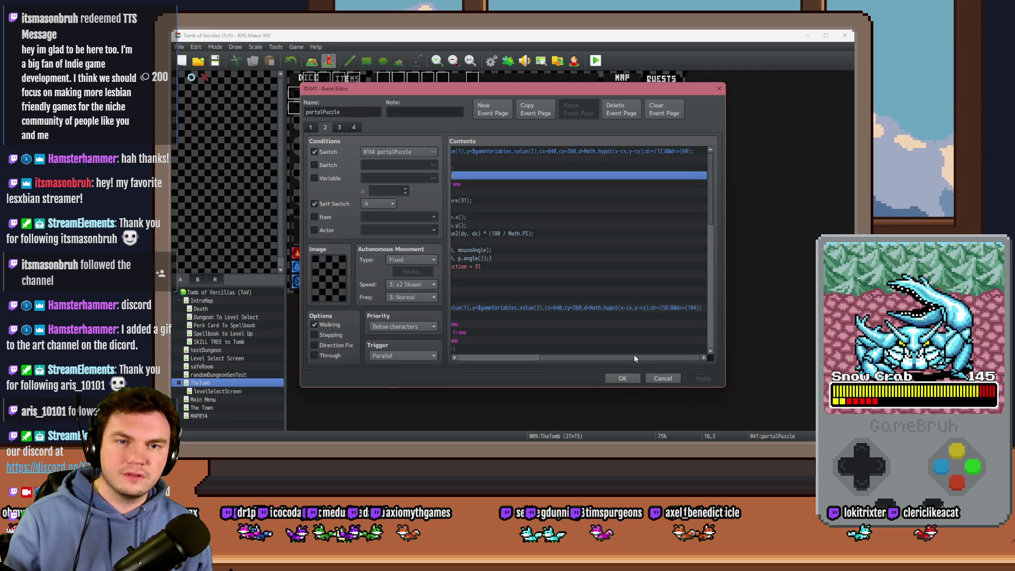
pyautogui.moveTo(634, 354); pyautogui.dragTo(599, 353)
pyautogui.click(605, 153)
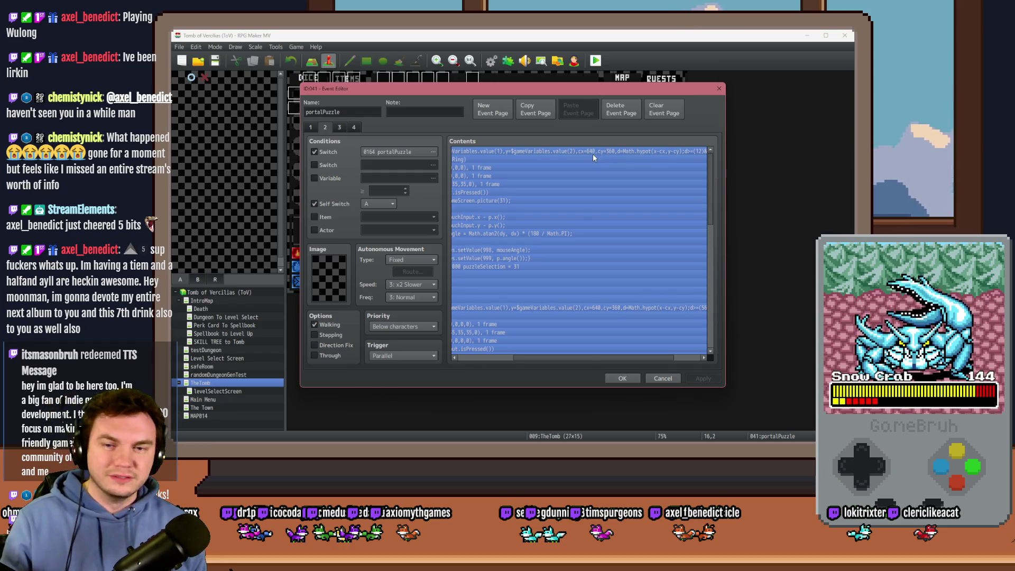
pyautogui.click(570, 217)
pyautogui.moveTo(532, 356); pyautogui.dragTo(474, 359)
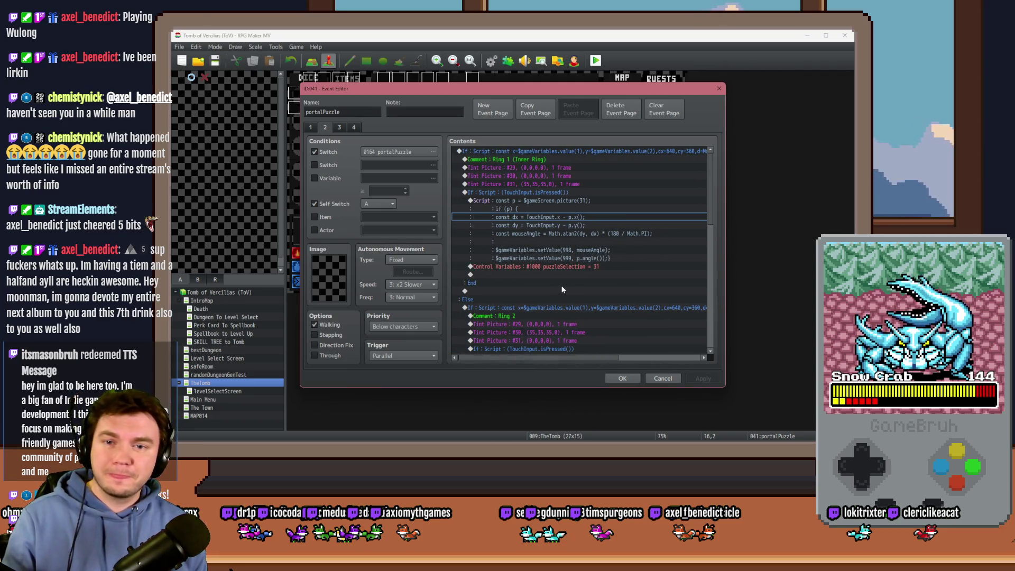
pyautogui.moveTo(546, 360); pyautogui.dragTo(591, 364)
pyautogui.hotkey('ctrl', 'a')
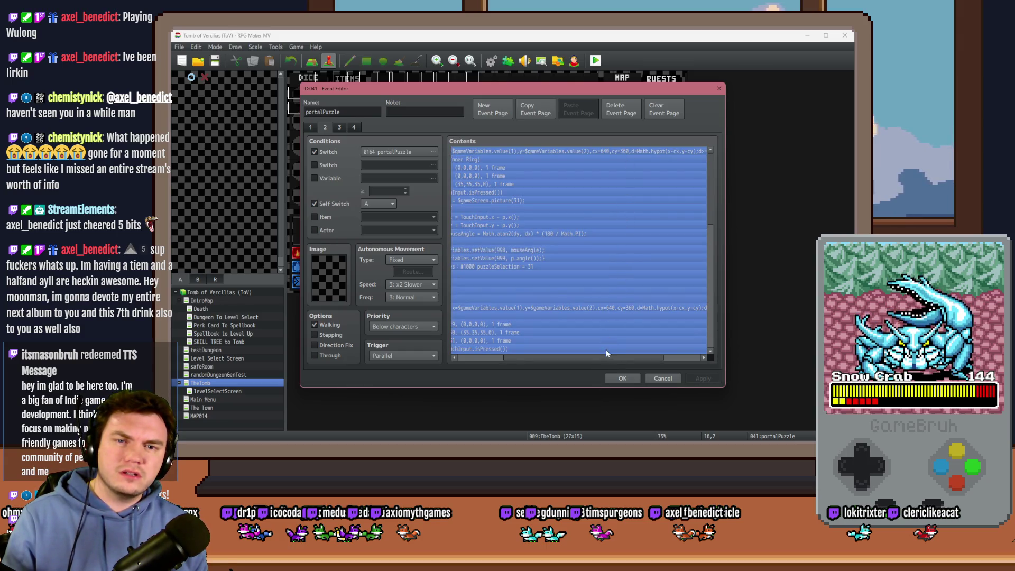
pyautogui.click(312, 127)
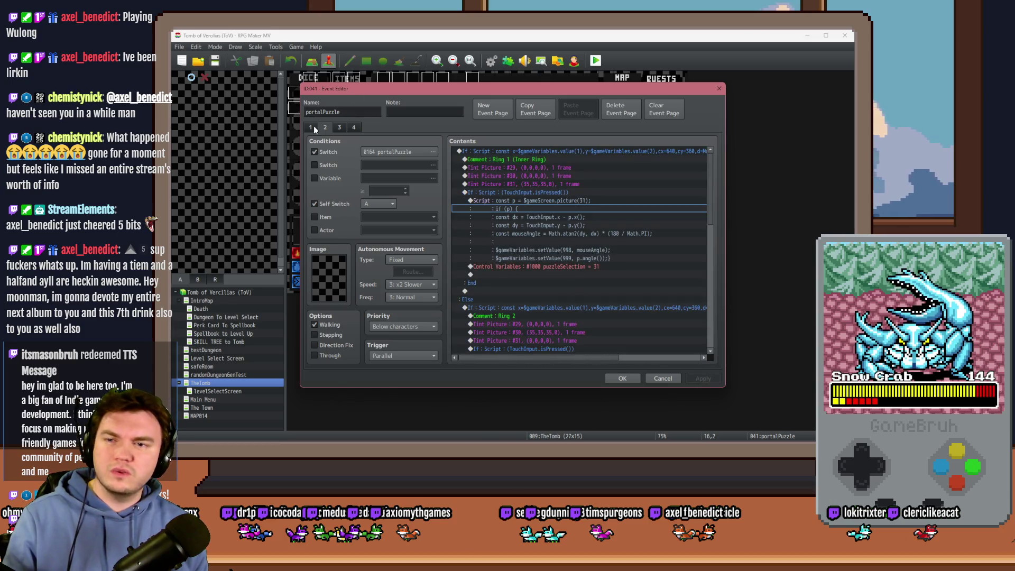
# - Change the Ring 1 If: Script centre y from 360 to 544 on portalPuzzle page 2
pyautogui.click(608, 233)
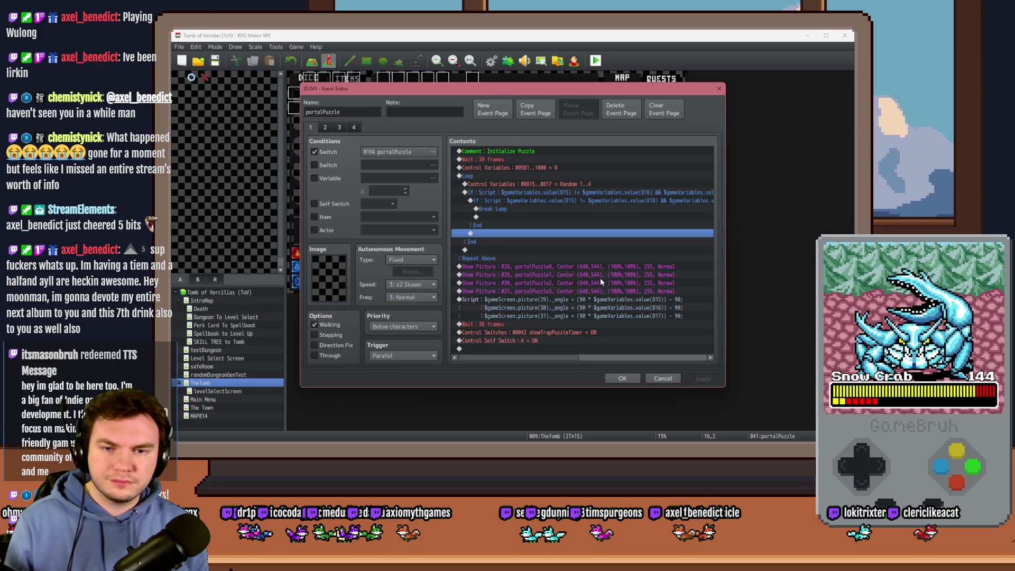
pyautogui.click(326, 127)
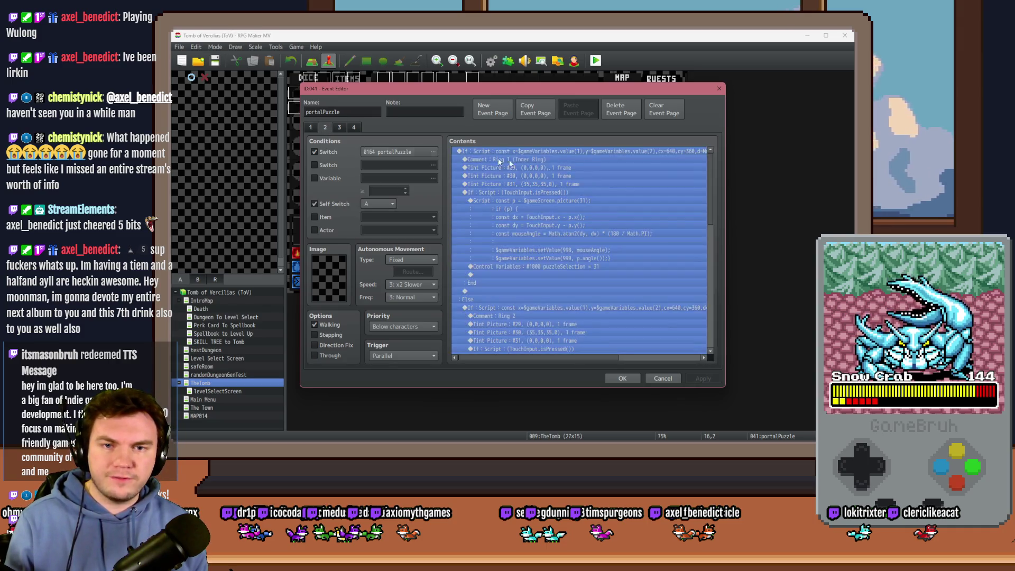
pyautogui.doubleClick(633, 151)
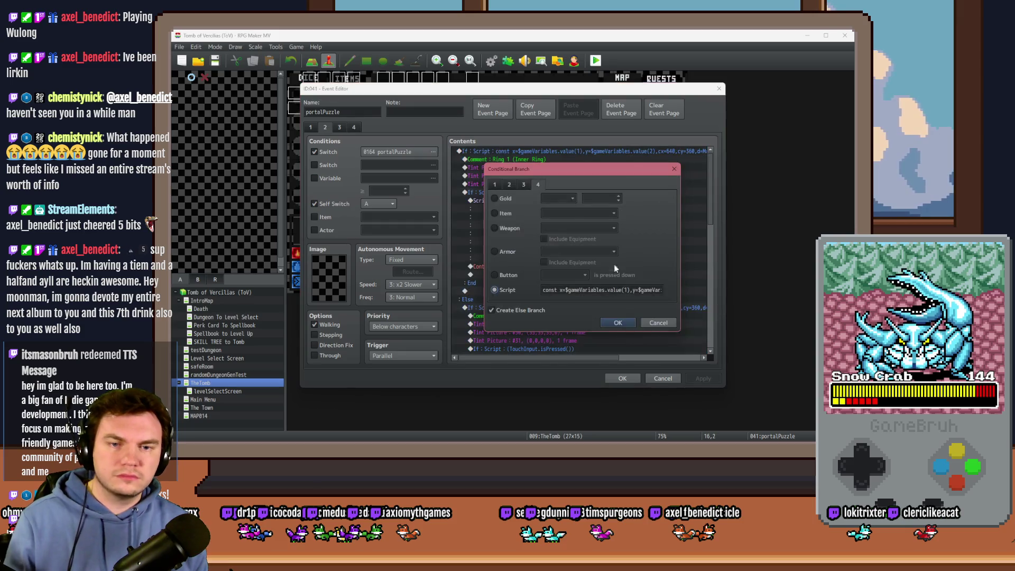
pyautogui.click(654, 291)
pyautogui.doubleClick(601, 290)
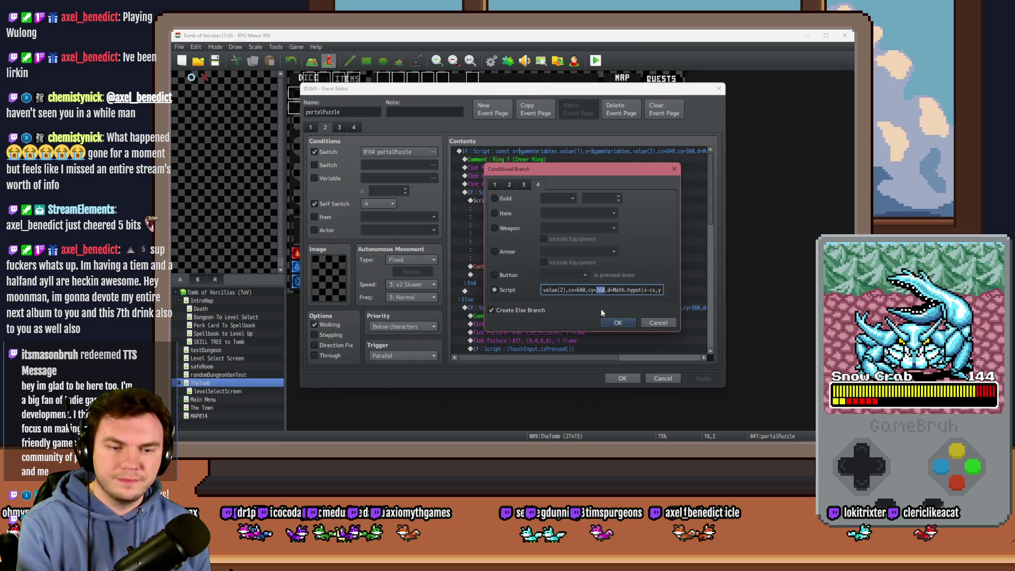
pyautogui.write('544')
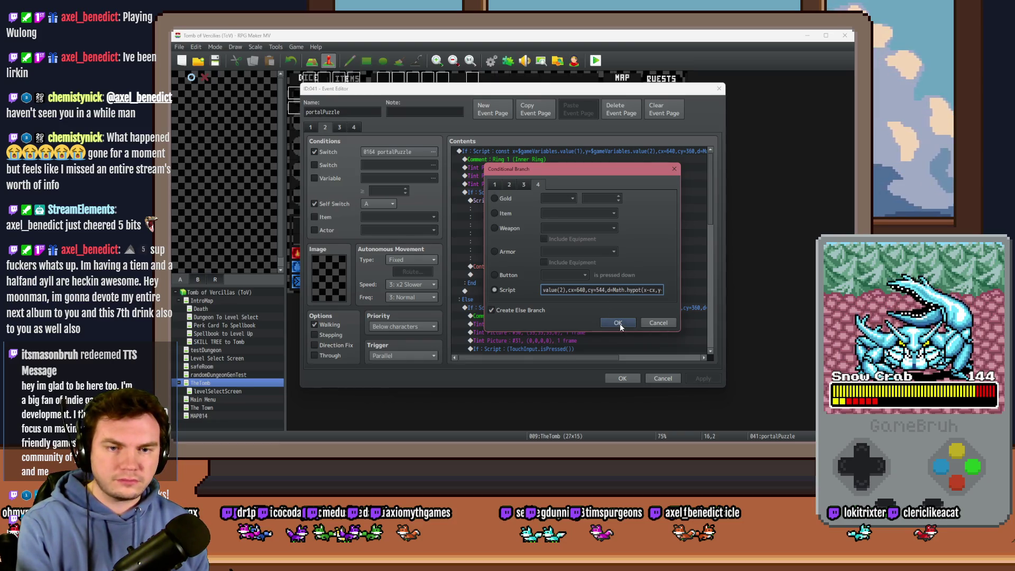
pyautogui.click(618, 323)
pyautogui.moveTo(607, 357)
pyautogui.mouseDown()
pyautogui.moveTo(683, 366)
pyautogui.moveTo(539, 360)
pyautogui.mouseUp()
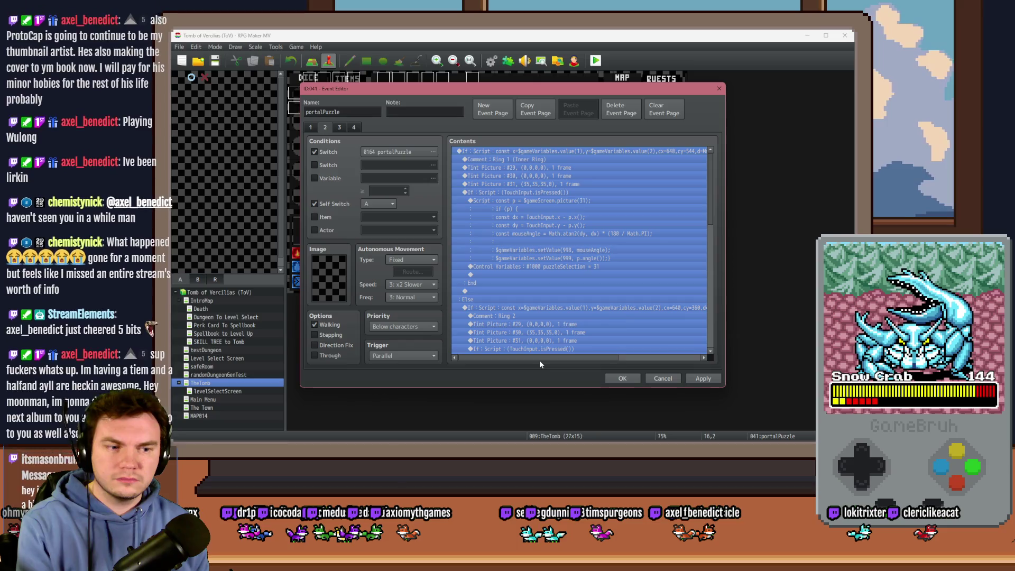
pyautogui.press('space')
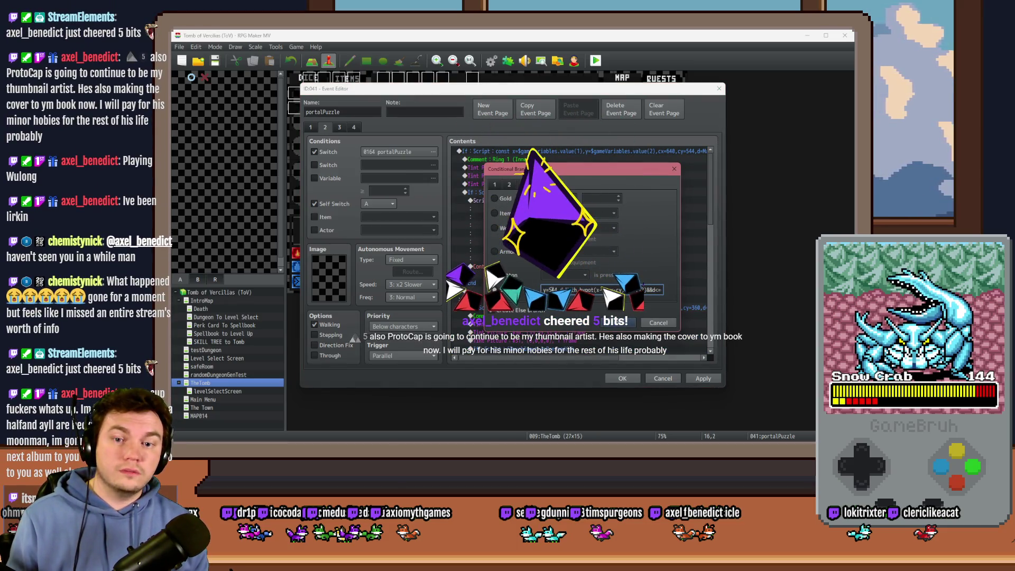
pyautogui.press('Escape')
pyautogui.click(556, 168)
pyautogui.press('Up')
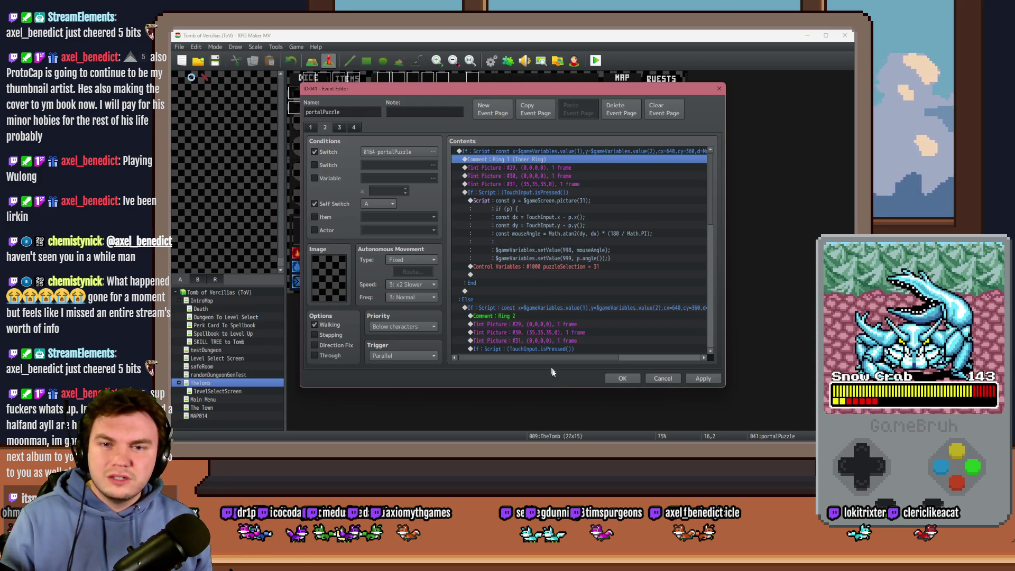
pyautogui.moveTo(560, 363); pyautogui.dragTo(658, 359)
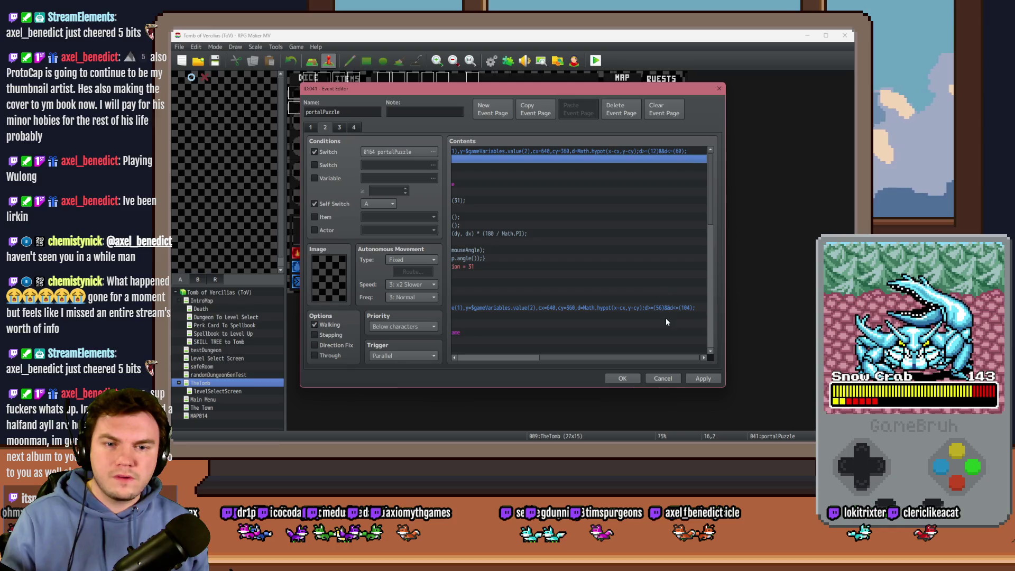
pyautogui.moveTo(668, 360)
pyautogui.mouseDown()
pyautogui.moveTo(563, 360)
pyautogui.moveTo(674, 356)
pyautogui.mouseUp()
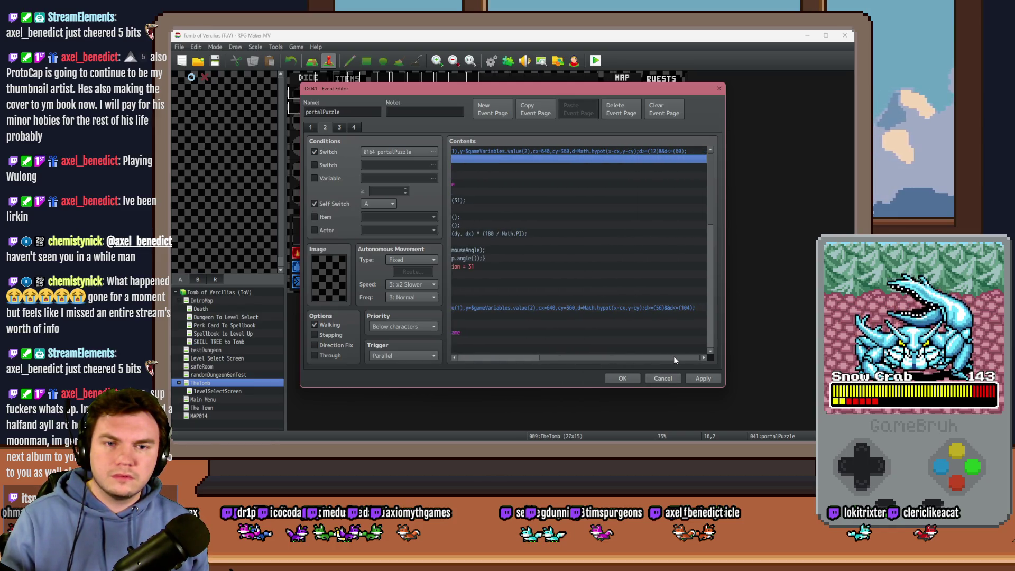
pyautogui.moveTo(711, 171); pyautogui.dragTo(720, 239)
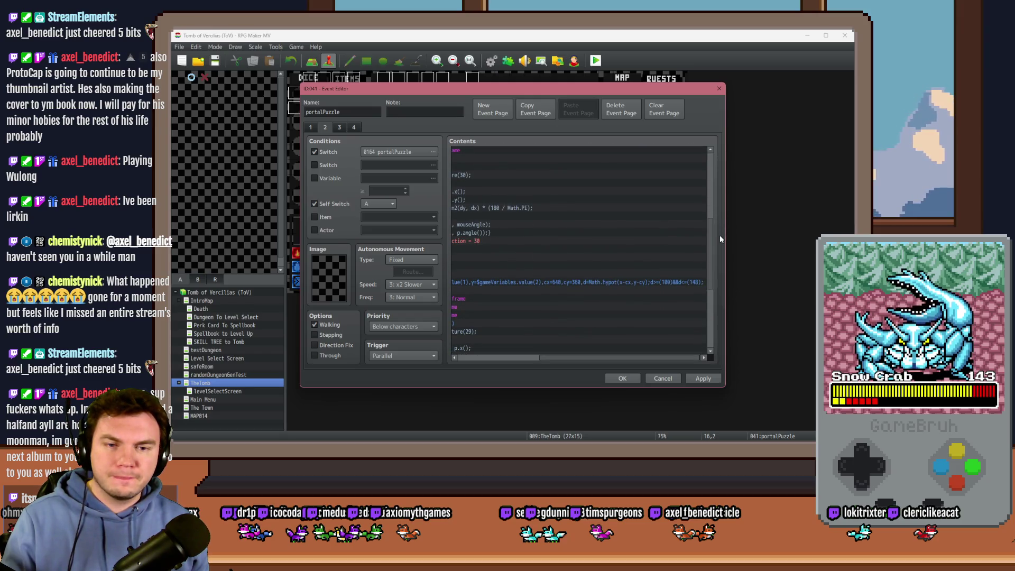
pyautogui.moveTo(721, 239); pyautogui.dragTo(719, 156)
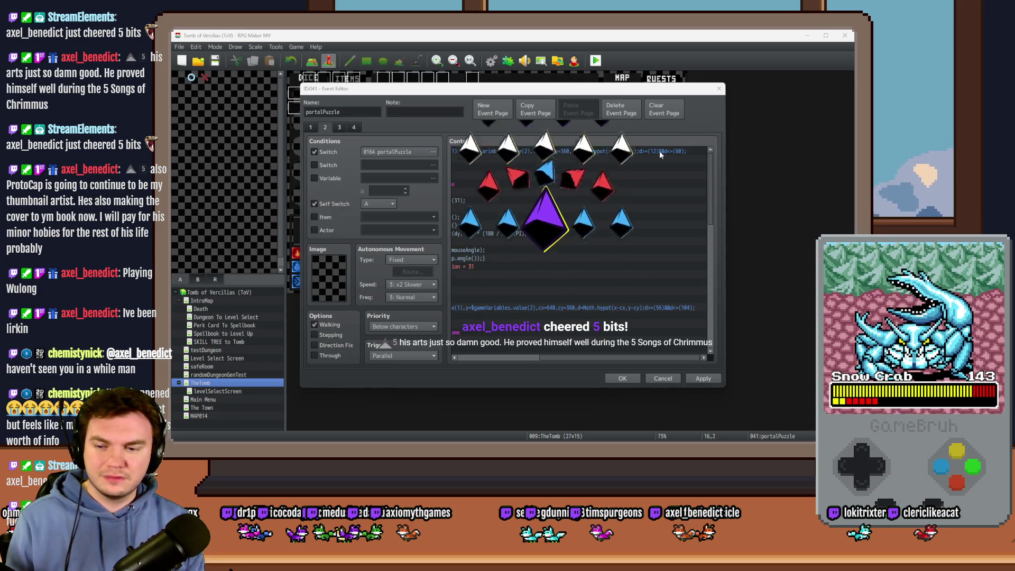
pyautogui.scroll(-1, 626, 274)
pyautogui.scroll(-3, 626, 274)
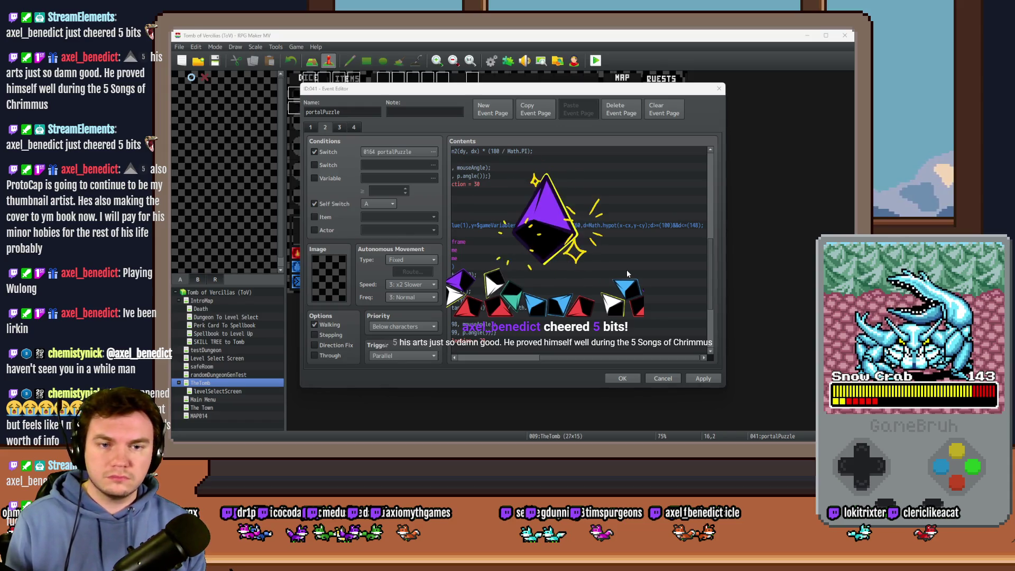
pyautogui.scroll(-3, 636, 269)
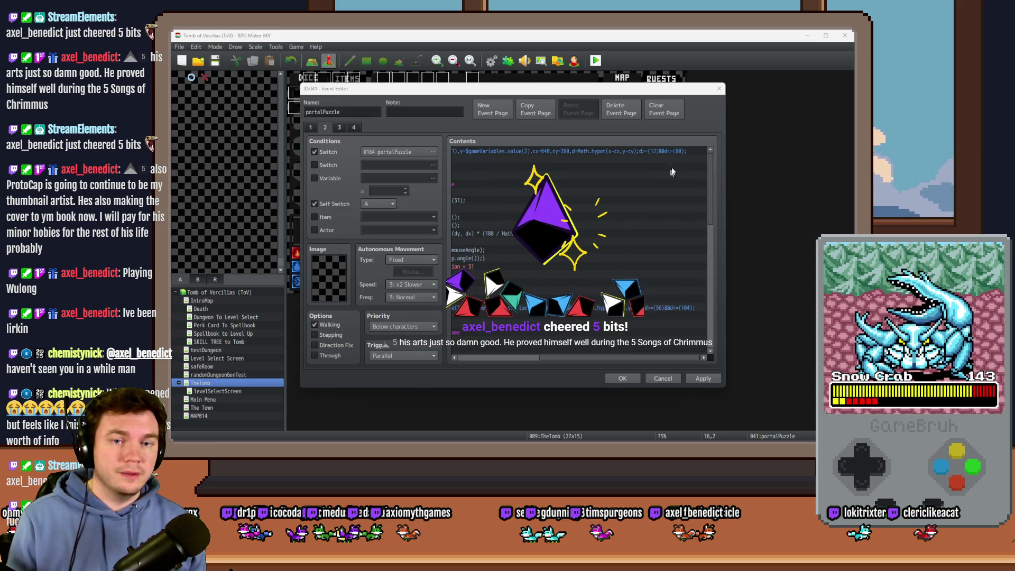
# - Change the Ring 1 hit condition's script to d>=(12)&&d<=(148), correcting the minimum to 12
pyautogui.doubleClick(678, 152)
pyautogui.doubleClick(627, 289)
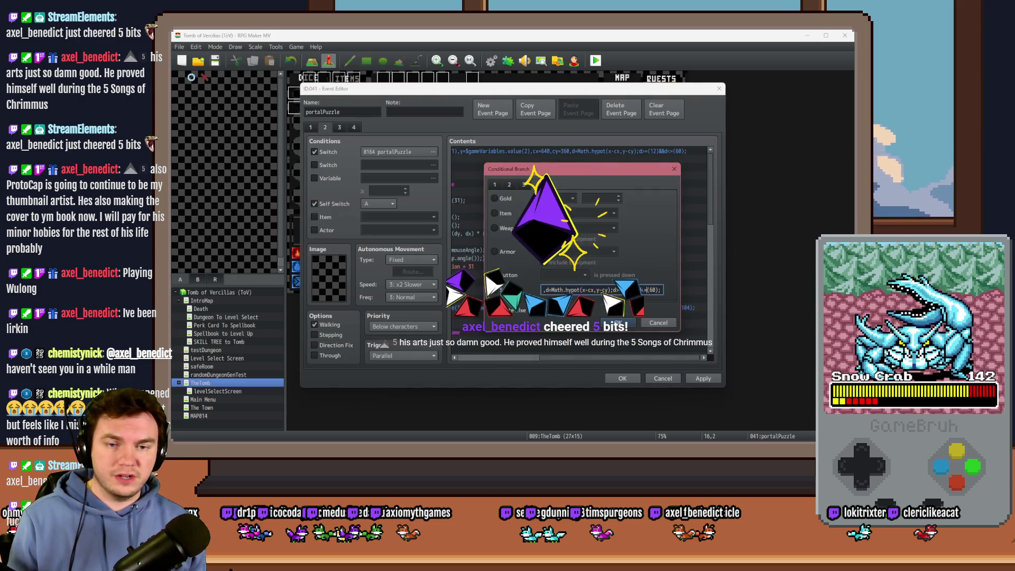
pyautogui.write('100')
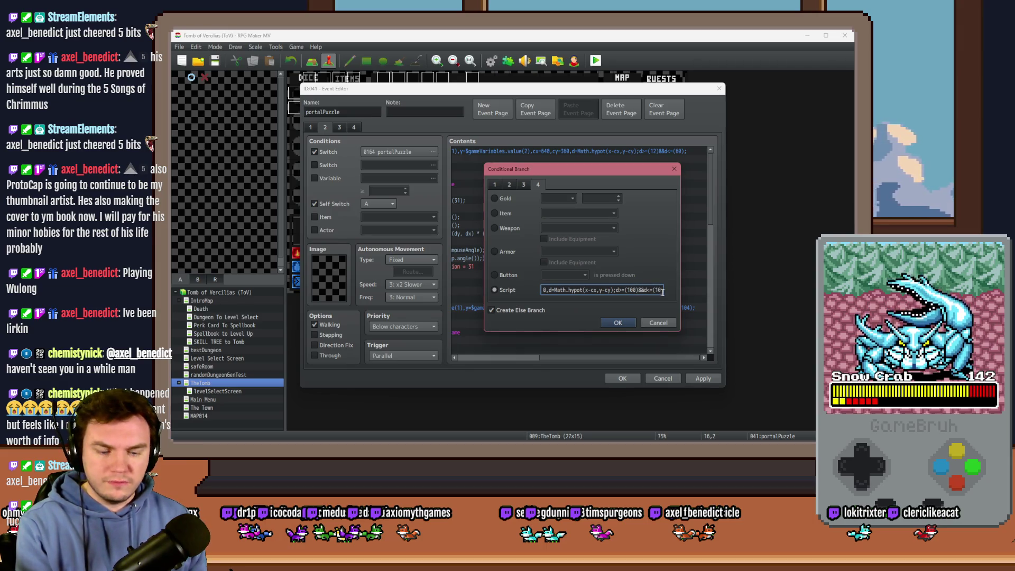
pyautogui.write('48')
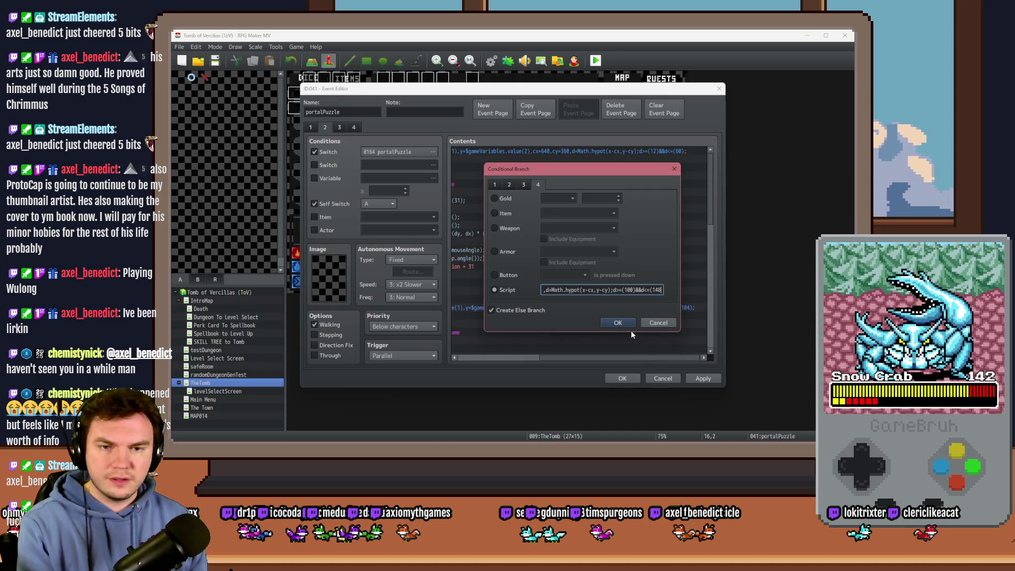
pyautogui.press('Return')
pyautogui.scroll(-1, 631, 253)
pyautogui.doubleClick(654, 275)
pyautogui.click(645, 323)
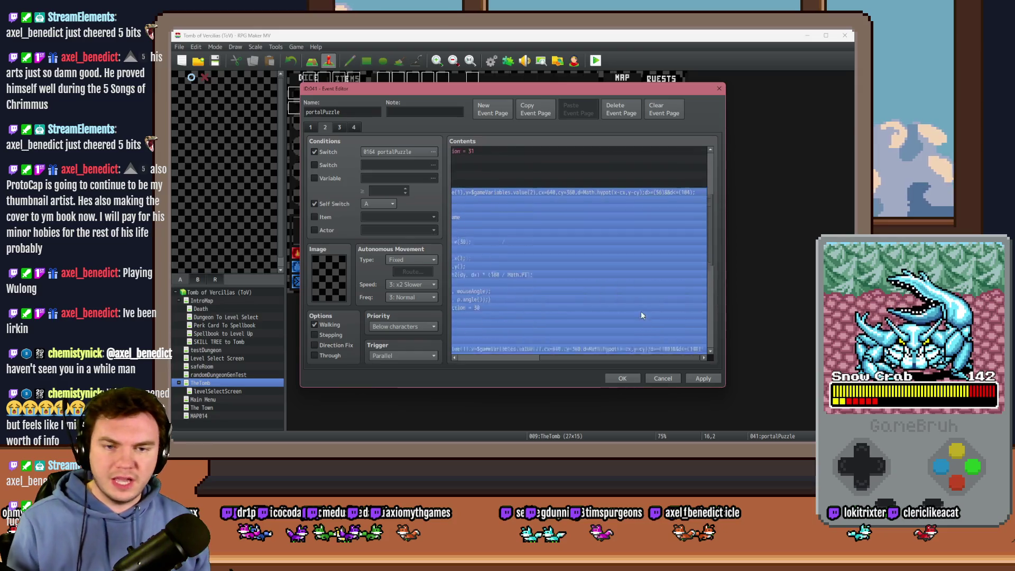
pyautogui.doubleClick(675, 242)
pyautogui.moveTo(625, 290); pyautogui.dragTo(682, 294)
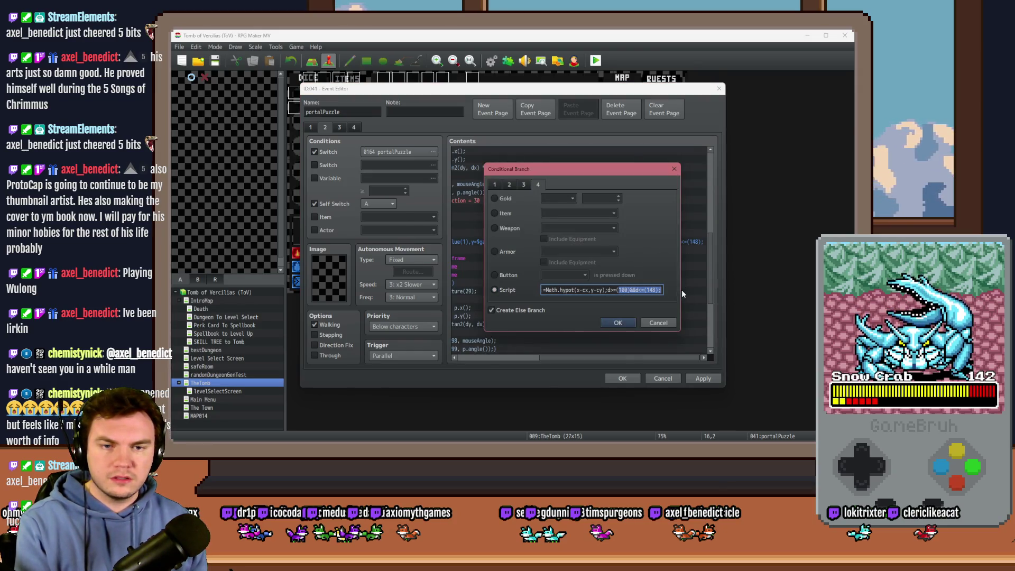
pyautogui.doubleClick(623, 289)
pyautogui.write('12')
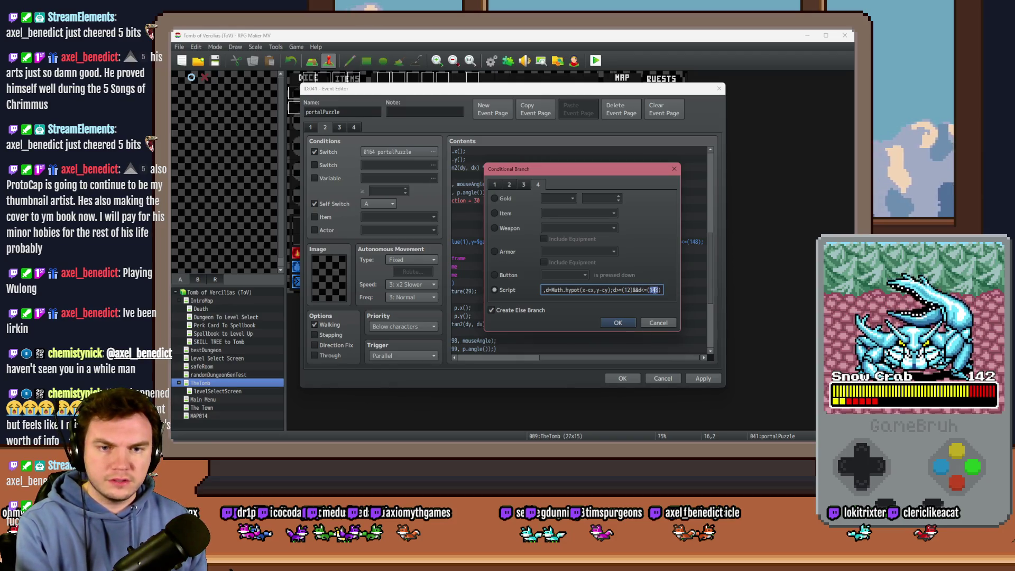
pyautogui.click(617, 323)
# - Close the event editor and launch a playtest, accepting the save prompt
pyautogui.click(622, 378)
pyautogui.click(596, 62)
pyautogui.click(495, 255)
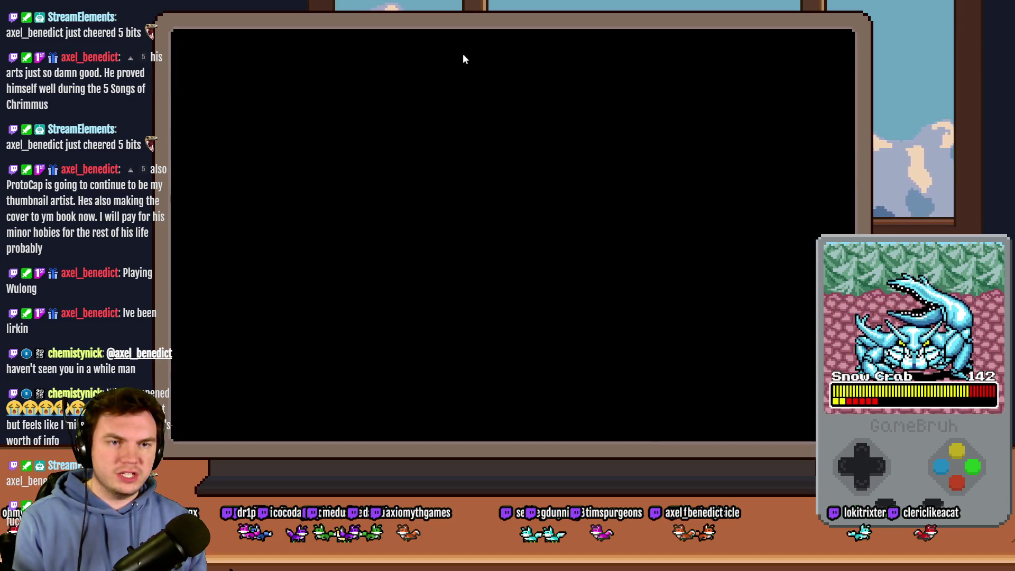
# - Take the ale-soaked gauntlets perk, set debug switch 0164 PORTALPUZZLE ON, then close the playtest
pyautogui.click(528, 227)
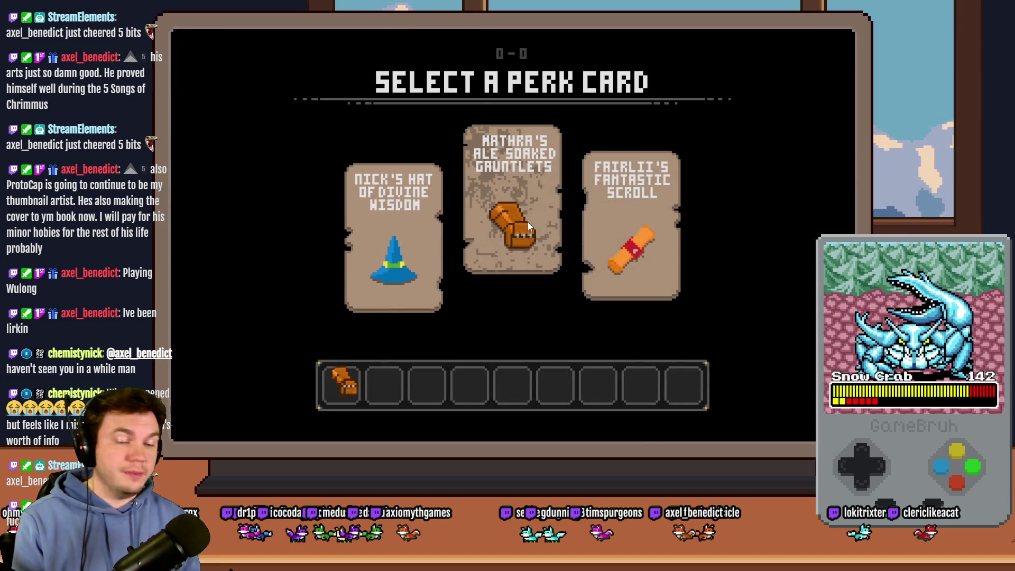
pyautogui.press('F9')
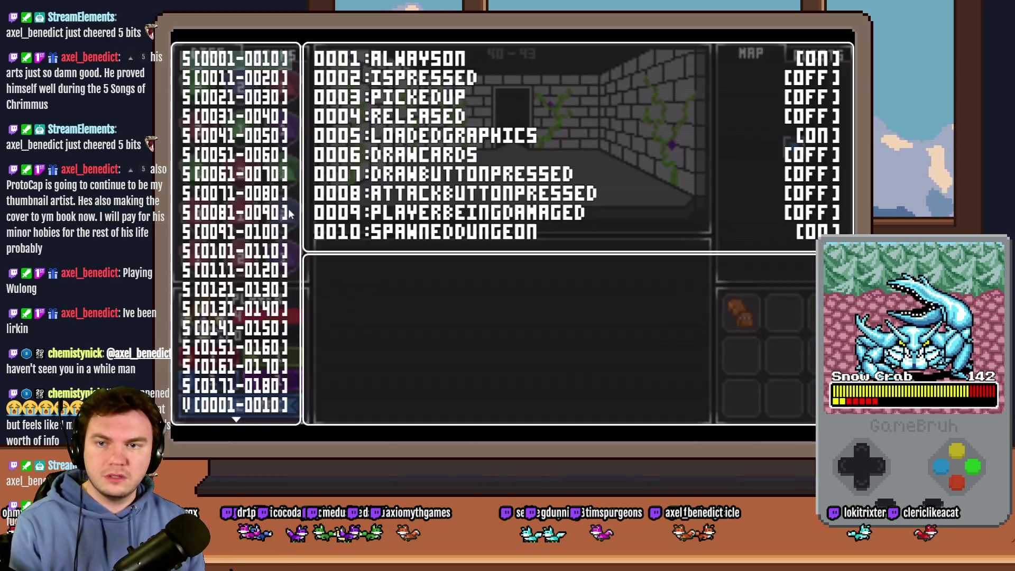
pyautogui.click(224, 361)
pyautogui.press('Down')
pyautogui.press('Down')
pyautogui.press('Down')
pyautogui.press('Return')
pyautogui.press('Escape')
pyautogui.press('Escape')
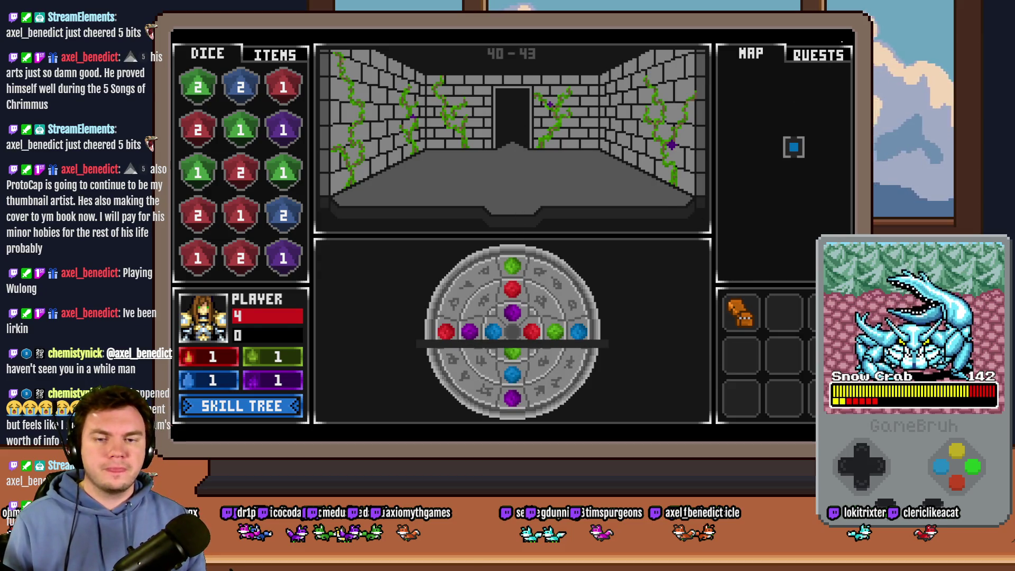
pyautogui.hotkey('alt', 'F4')
# - Open event 041 portalPuzzle and change the Ring 1 condition's centre from cy=360 to cy=544
pyautogui.doubleClick(530, 109)
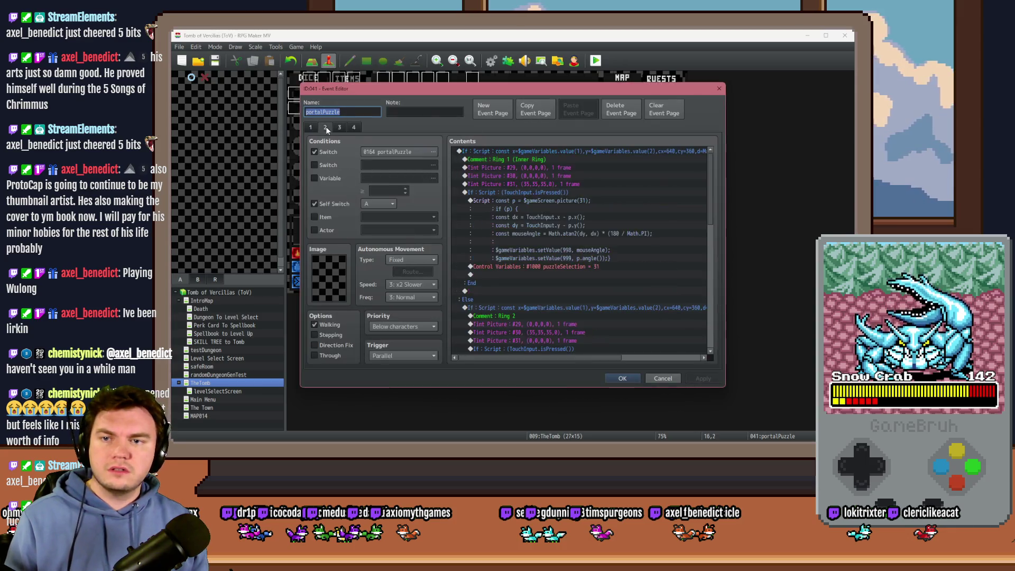
pyautogui.click(596, 151)
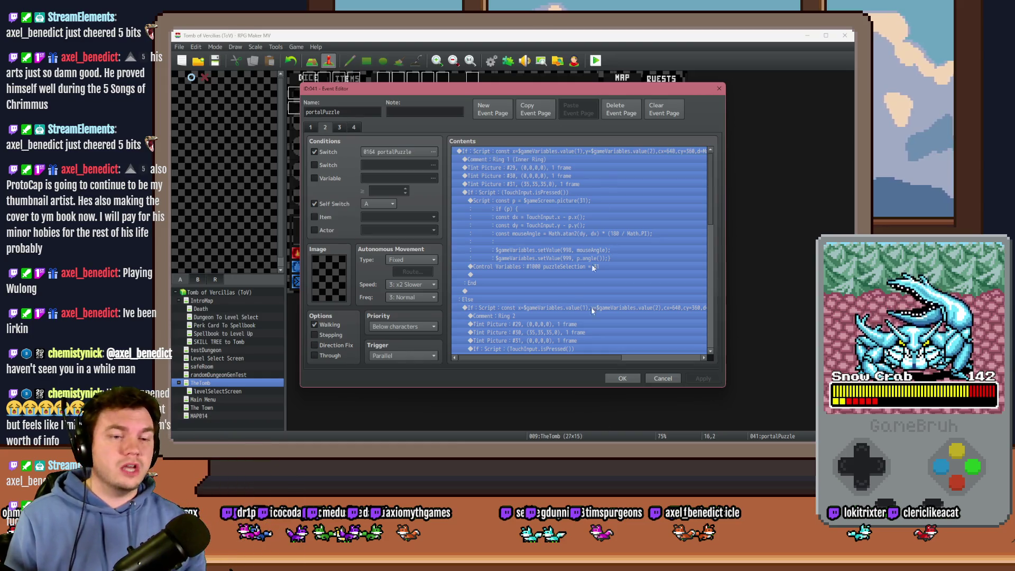
pyautogui.hotkey('alt', 'Tab')
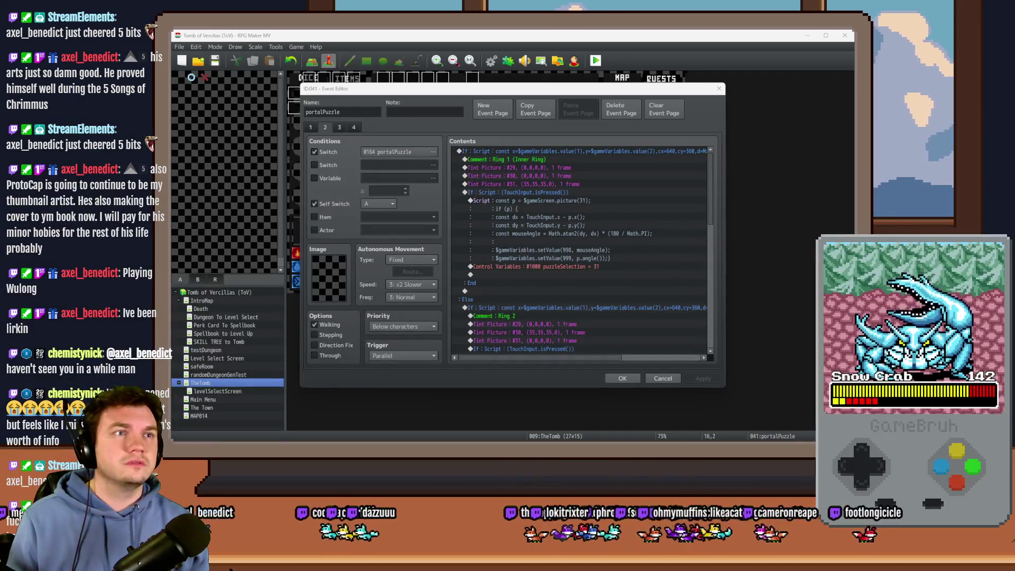
pyautogui.hotkey('alt', 'Tab')
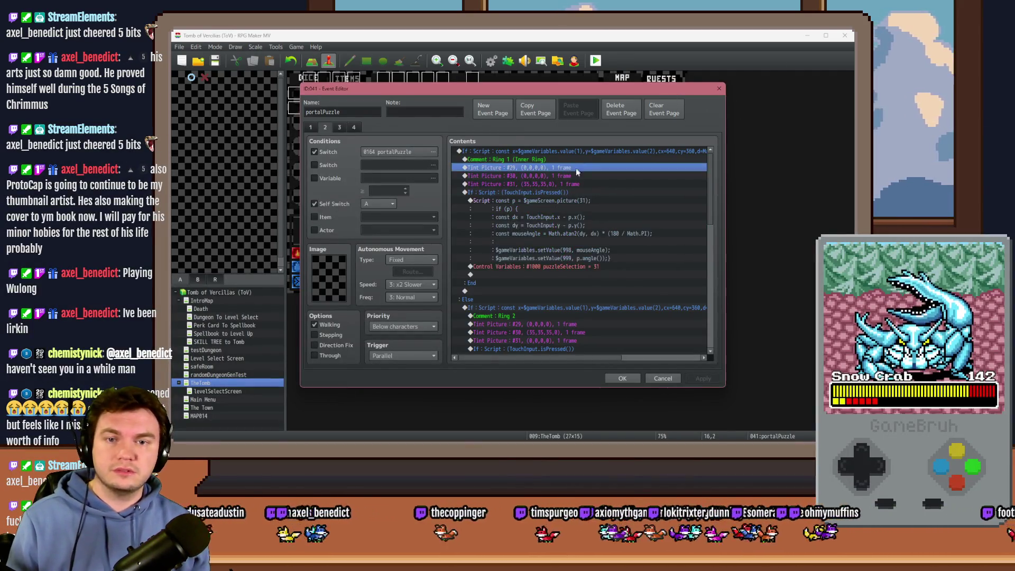
pyautogui.click(578, 217)
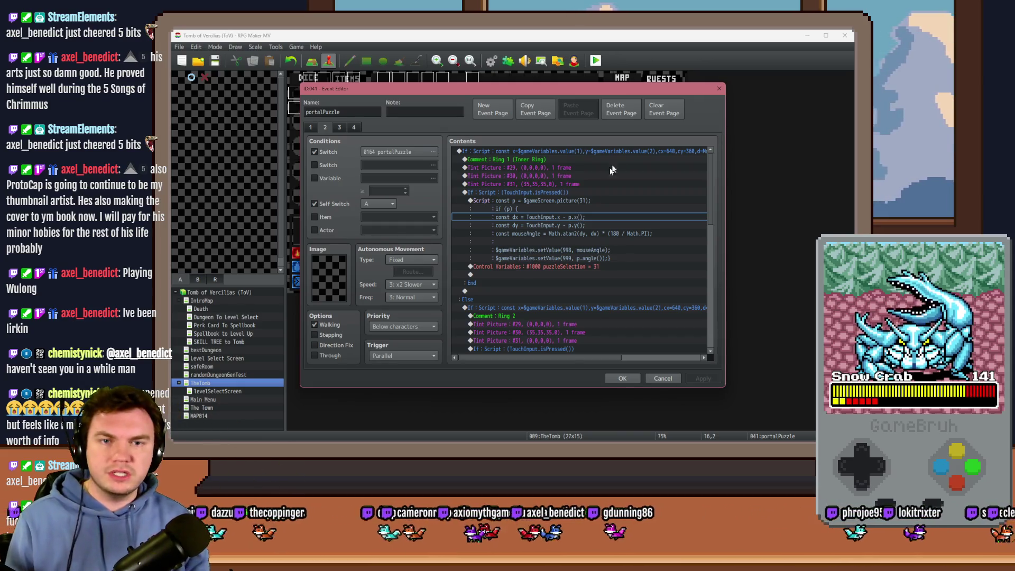
pyautogui.doubleClick(624, 153)
pyautogui.moveTo(633, 289); pyautogui.dragTo(666, 289)
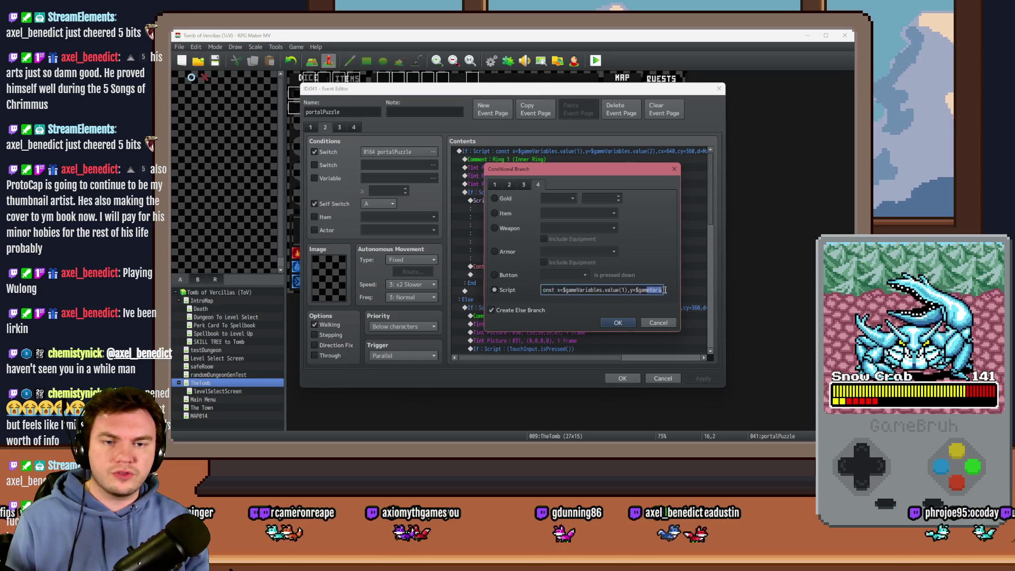
pyautogui.click(571, 290)
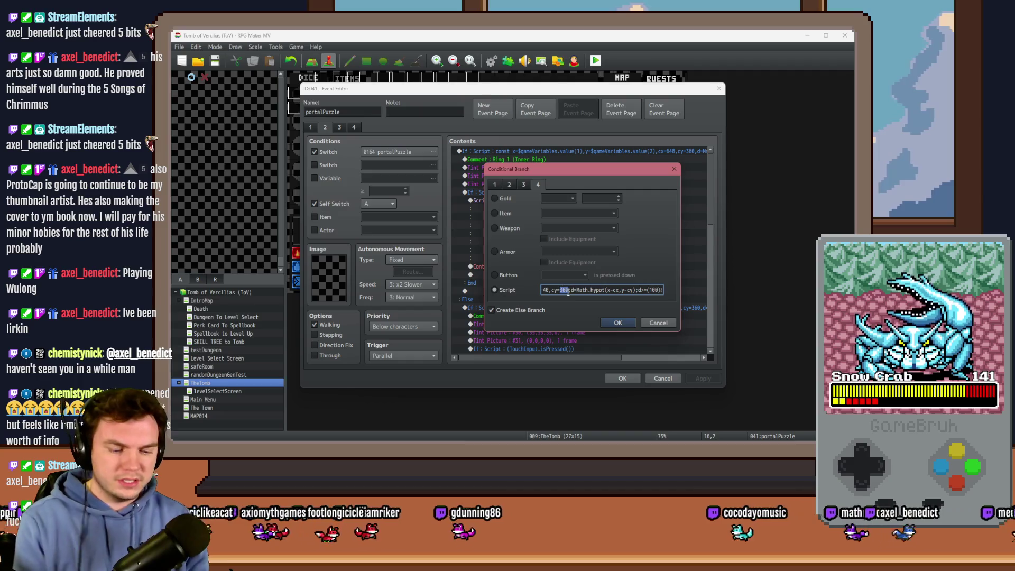
pyautogui.click(604, 319)
# - Change cy=360 to cy=544 in the two Else-branch ring conditions and close the event
pyautogui.doubleClick(637, 307)
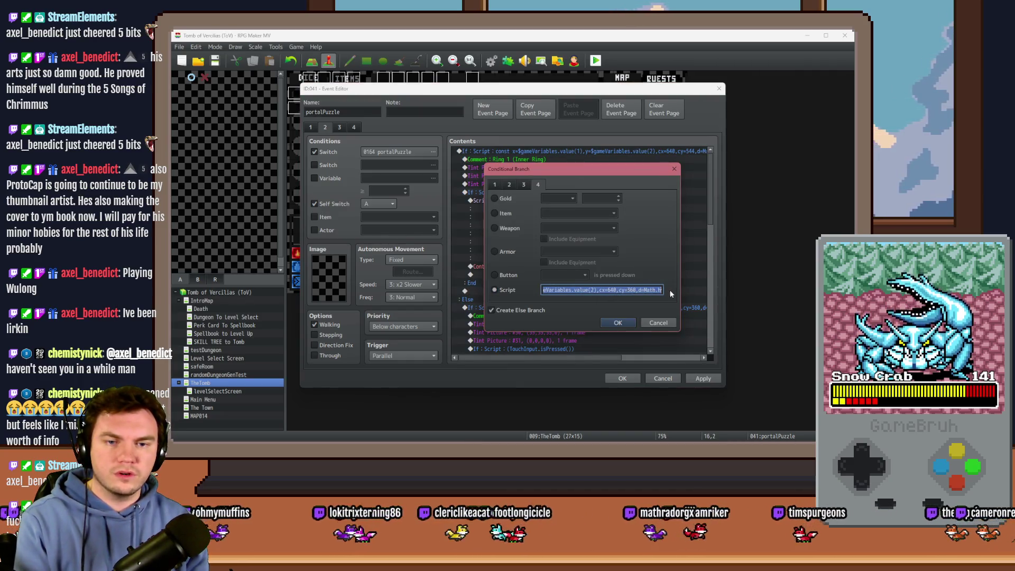
pyautogui.doubleClick(632, 290)
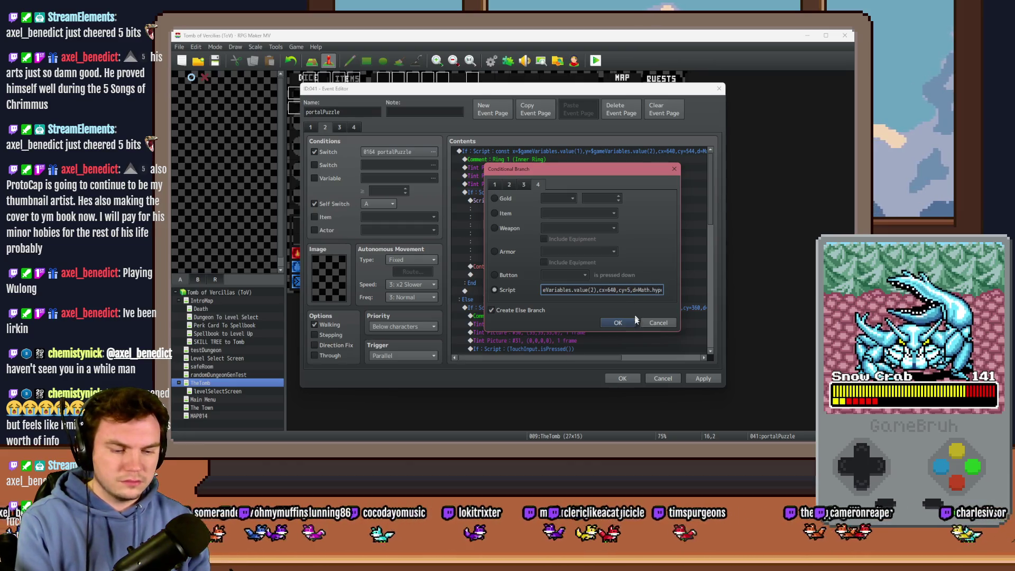
pyautogui.click(620, 324)
pyautogui.doubleClick(629, 250)
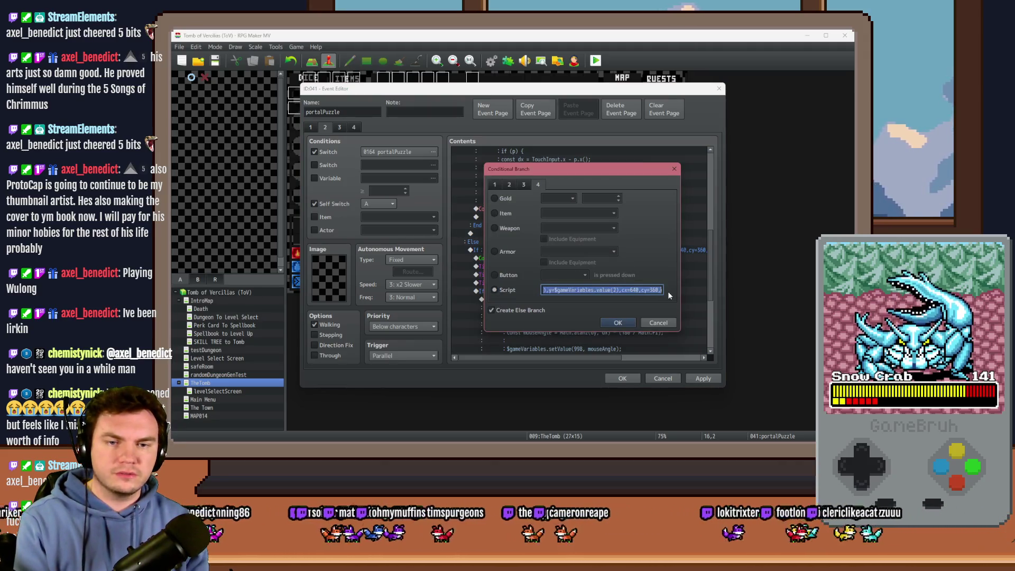
pyautogui.doubleClick(637, 290)
pyautogui.press('Return')
pyautogui.press('Return')
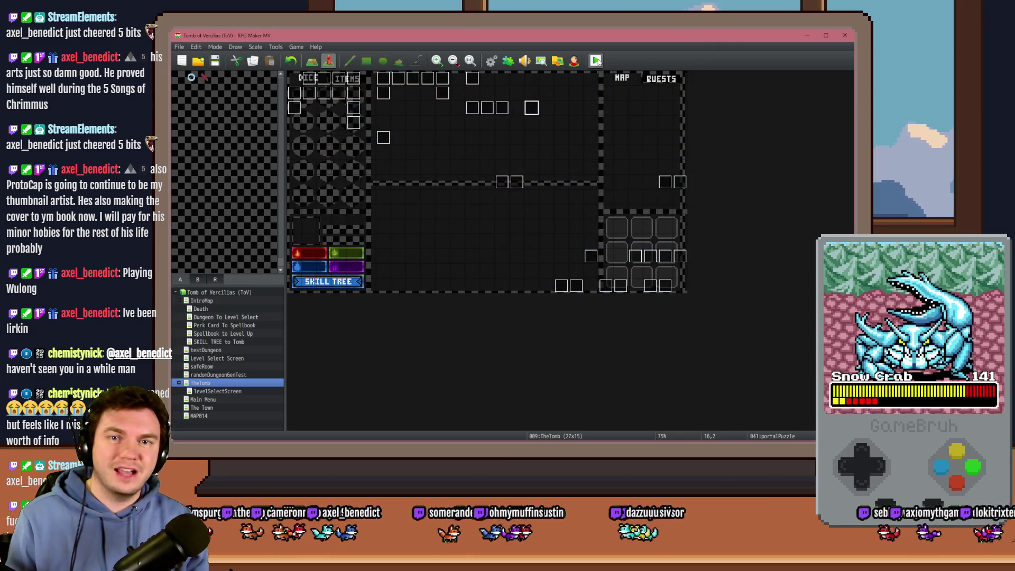
# - Playtest with Fairlii's Fantastic Scroll, turn switch 0164 PORTALPUZZLE ON, then close and reopen the portalPuzzle event
pyautogui.hotkey('ctrl', 'r')
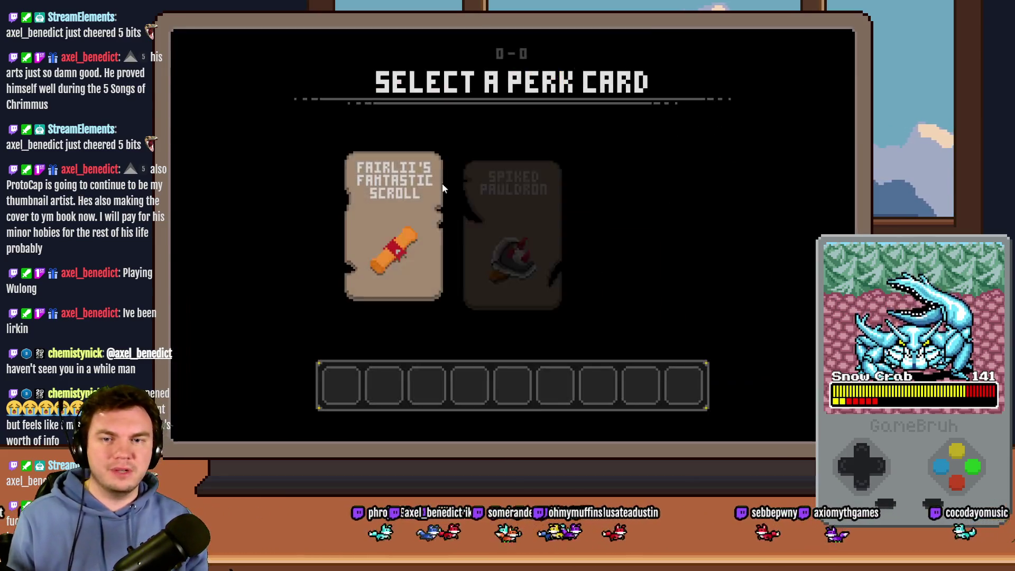
pyautogui.click(399, 183)
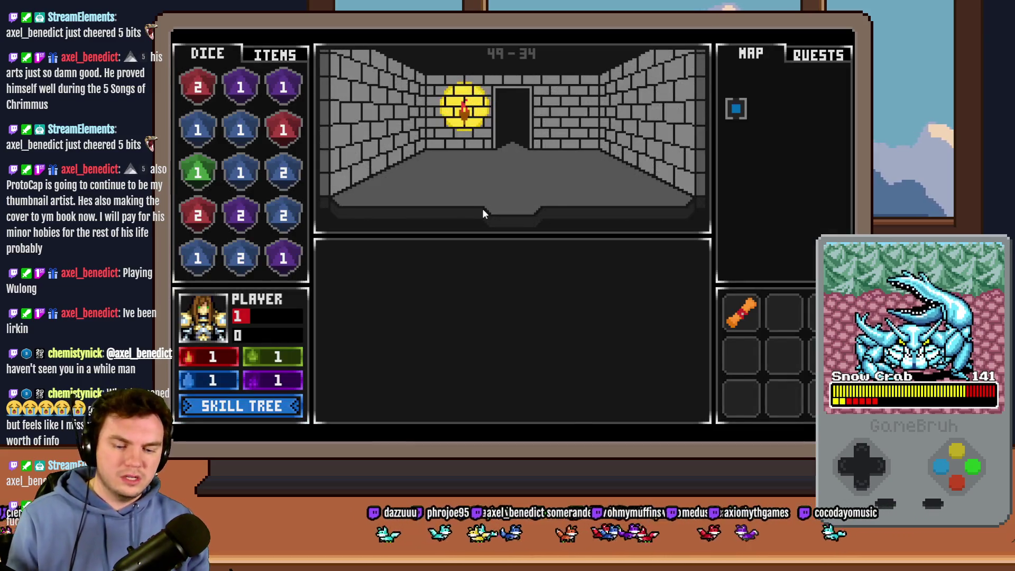
pyautogui.press('F9')
pyautogui.click(270, 329)
pyautogui.press('Down')
pyautogui.press('Down')
pyautogui.press('Return')
pyautogui.press('Down')
pyautogui.press('Down')
pyautogui.press('Down')
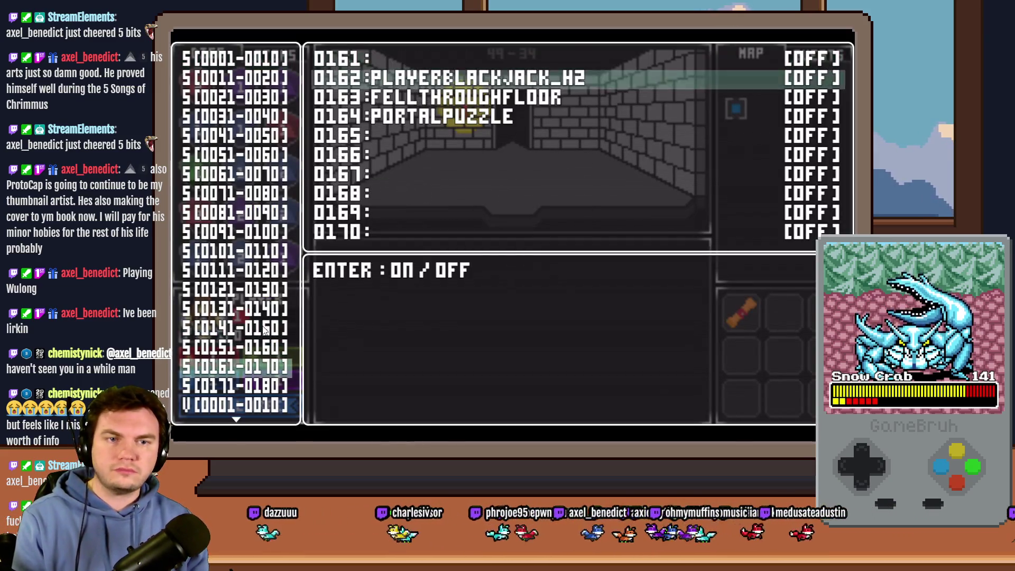
pyautogui.press('Return')
pyautogui.press('Escape')
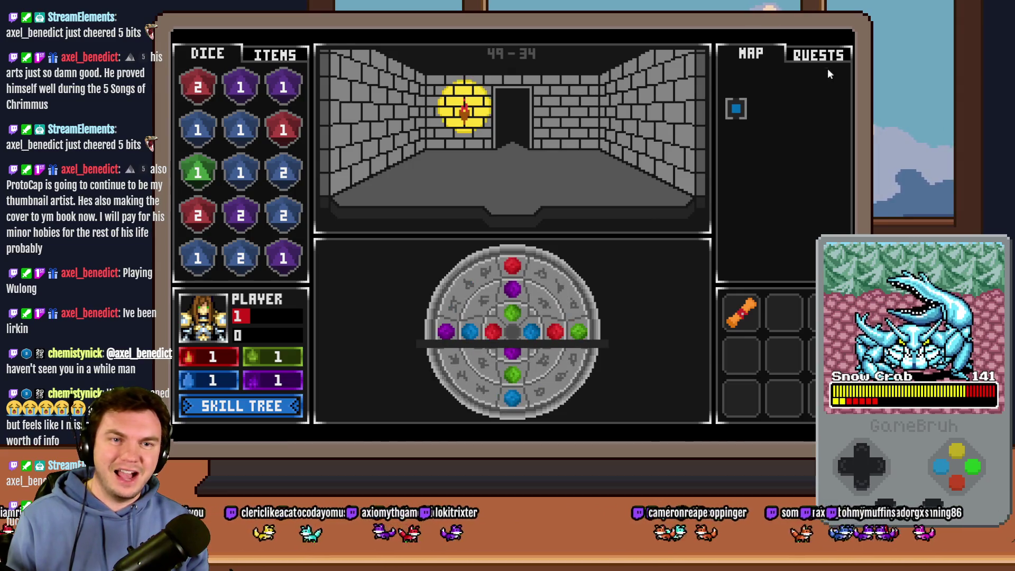
pyautogui.hotkey('alt', 'F4')
pyautogui.doubleClick(531, 108)
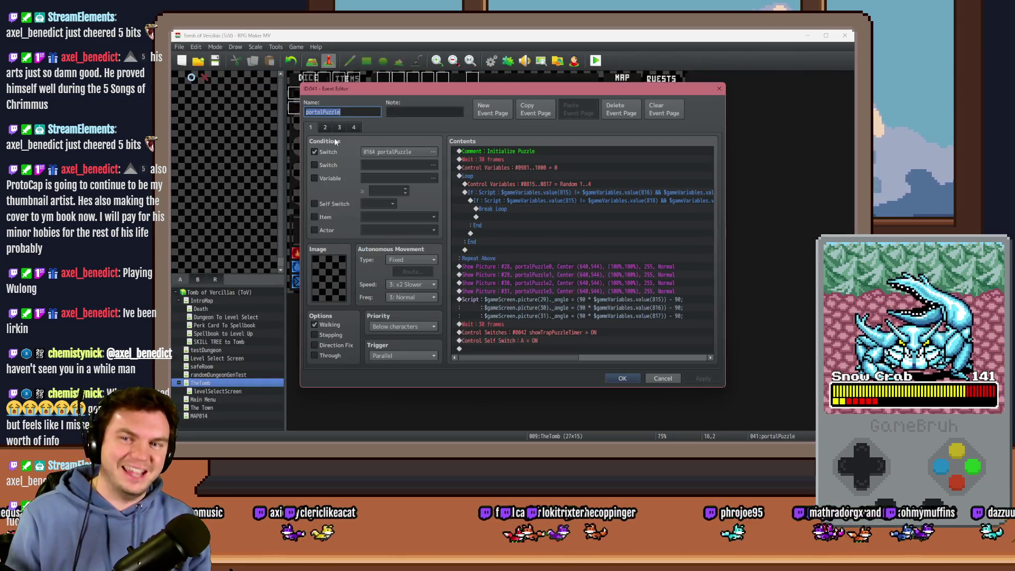
# - Adjust Ring 1's outer distance limit and the Else-branch condition's inner limit of 12
pyautogui.doubleClick(581, 151)
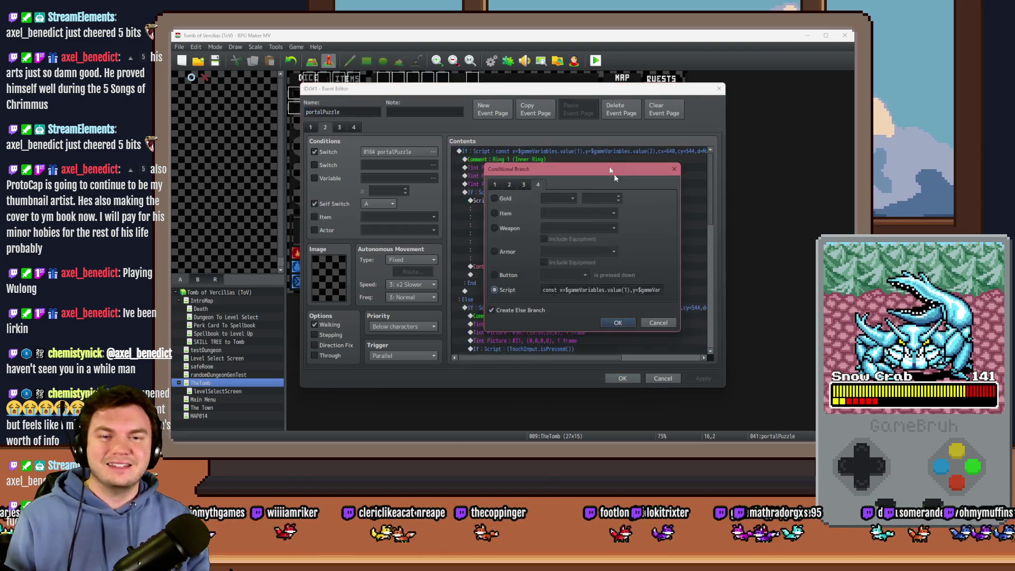
pyautogui.click(648, 288)
pyautogui.click(654, 290)
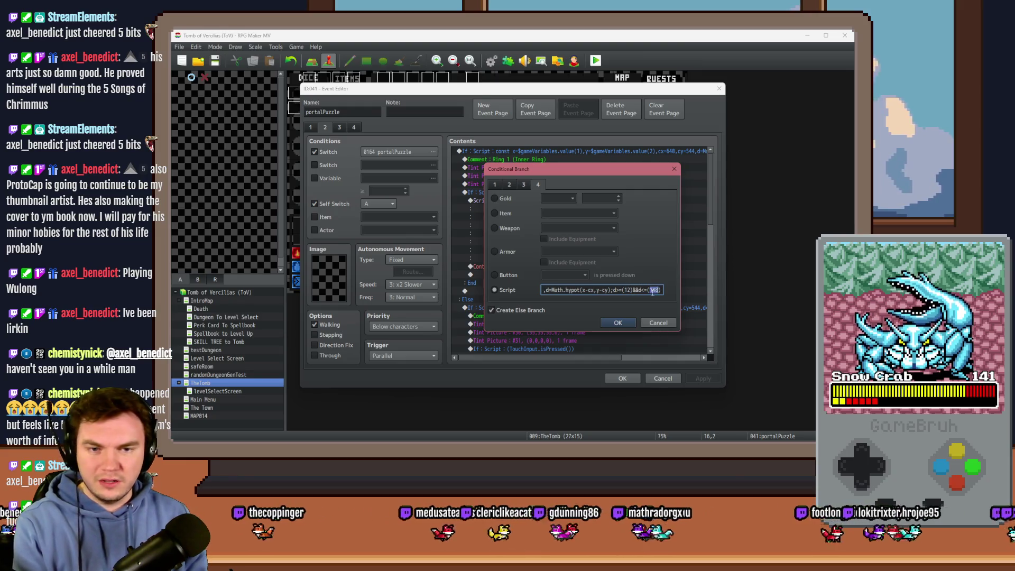
pyautogui.click(627, 326)
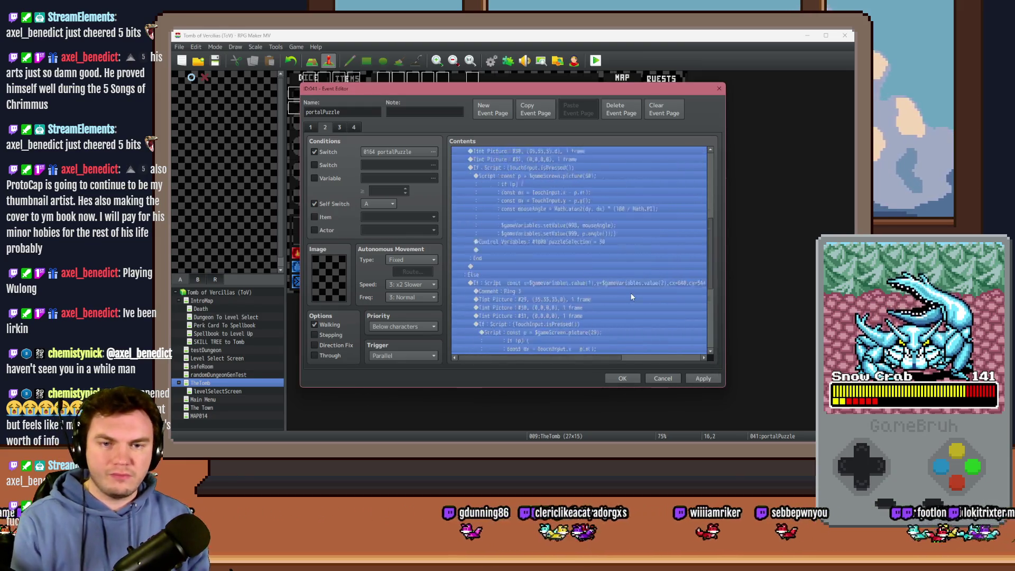
pyautogui.scroll(-3, 645, 264)
pyautogui.doubleClick(660, 241)
pyautogui.click(657, 290)
pyautogui.doubleClick(627, 290)
pyautogui.click(653, 319)
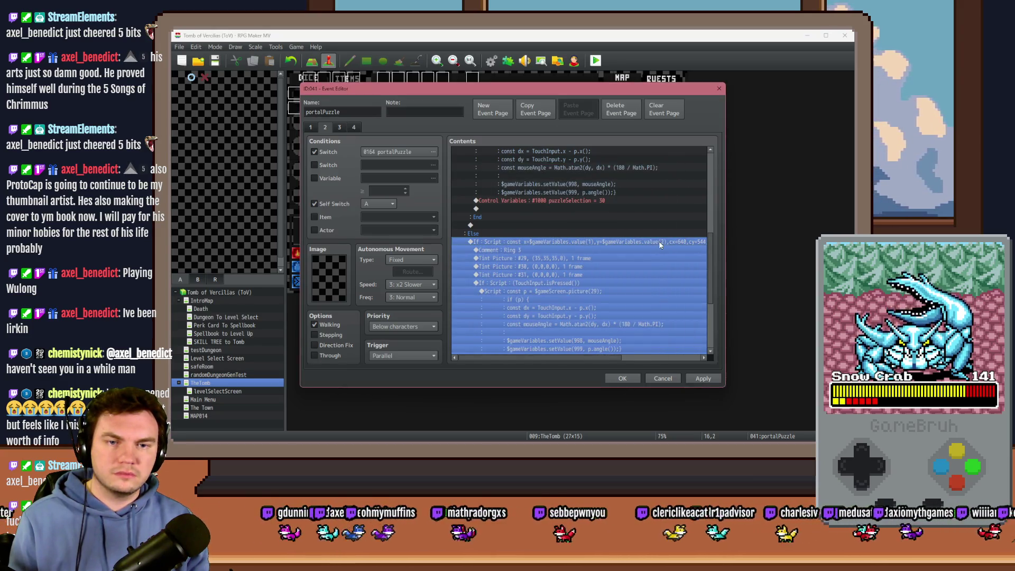
# - Retune the next ring condition's distance limits, close the event, and start a new playtest
pyautogui.doubleClick(659, 240)
pyautogui.moveTo(673, 295); pyautogui.dragTo(708, 297)
pyautogui.click(626, 290)
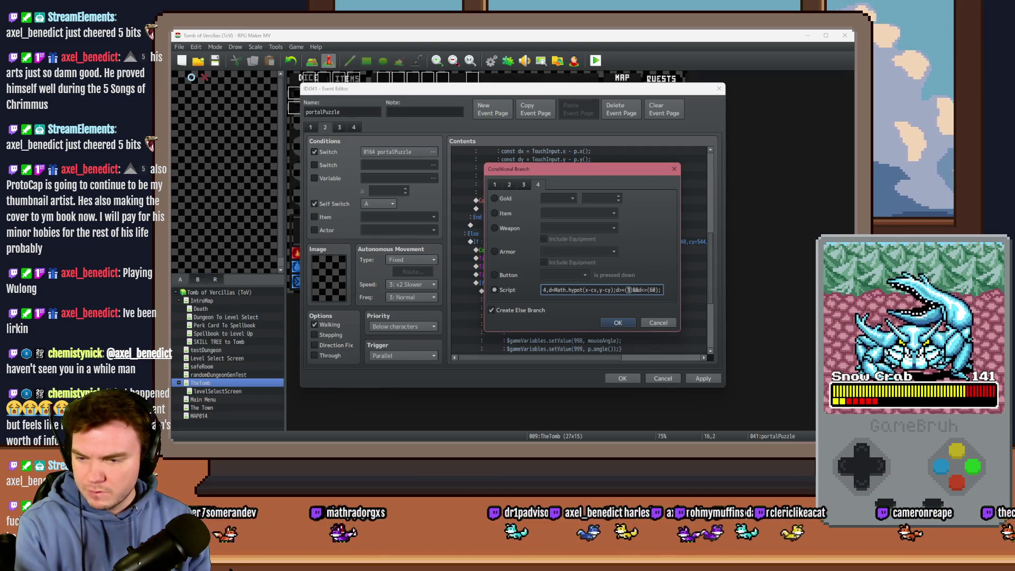
pyautogui.click(627, 323)
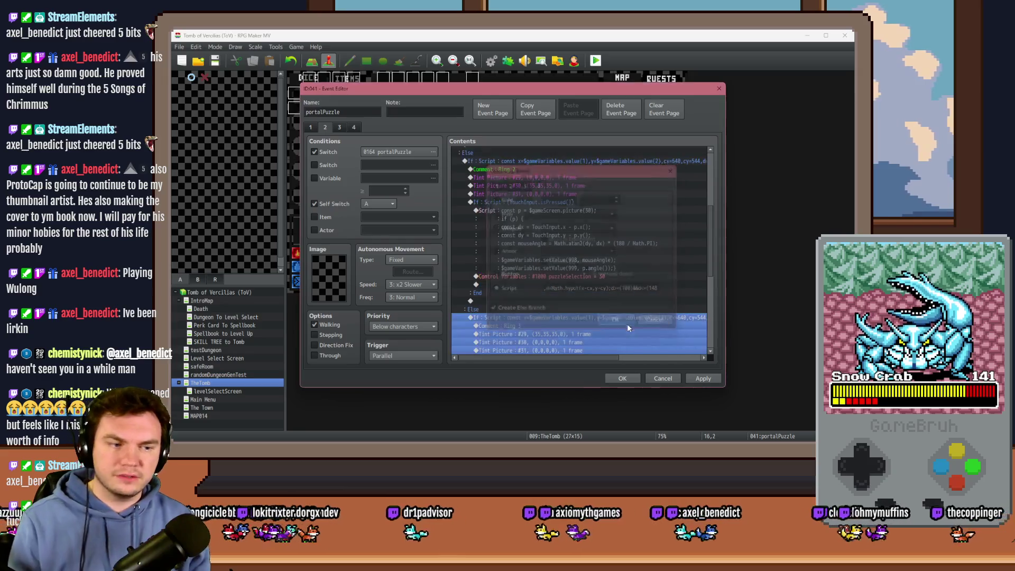
pyautogui.click(622, 378)
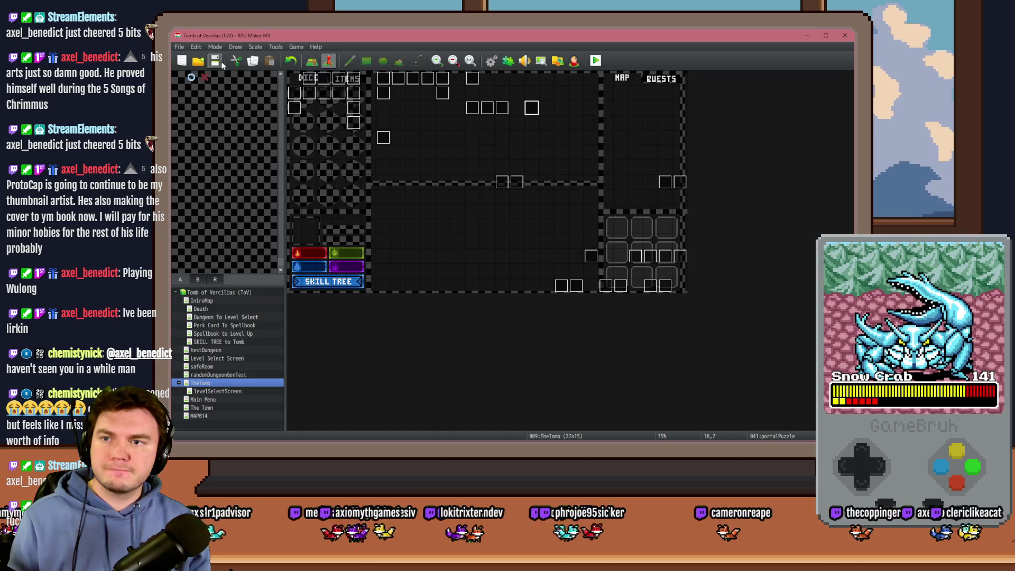
pyautogui.click(596, 62)
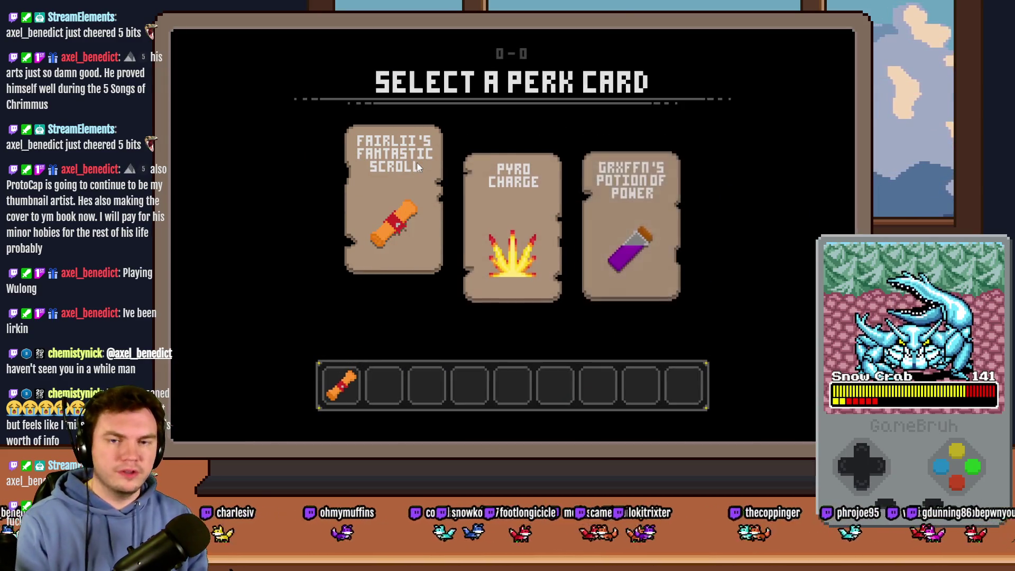
# - Take Fairlii's Fantastic Scroll and set debug switch 0164 PORTALPUZZLE ON to show the gem ring
pyautogui.click(417, 162)
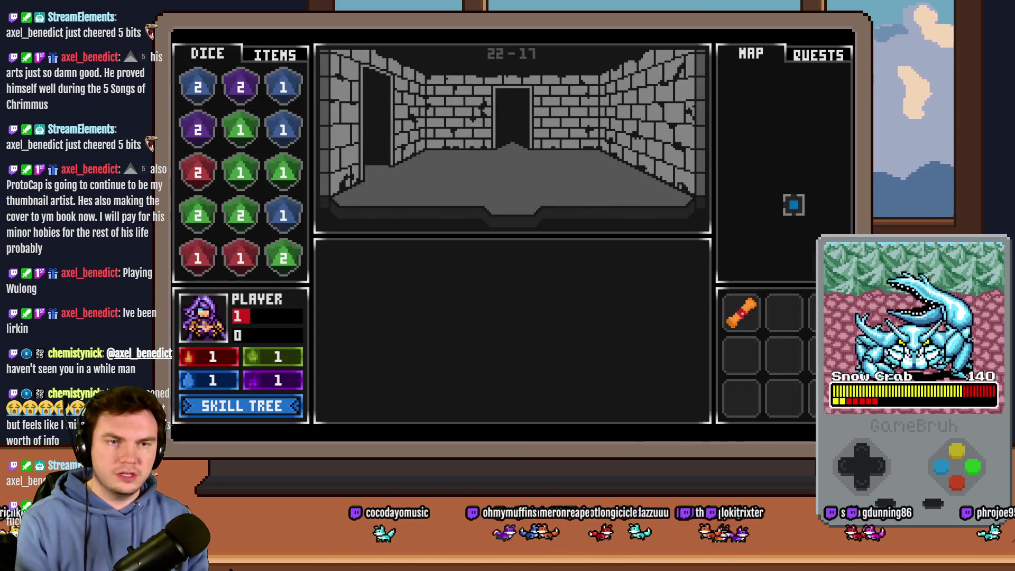
pyautogui.press('F9')
pyautogui.press('Return')
pyautogui.press('Down')
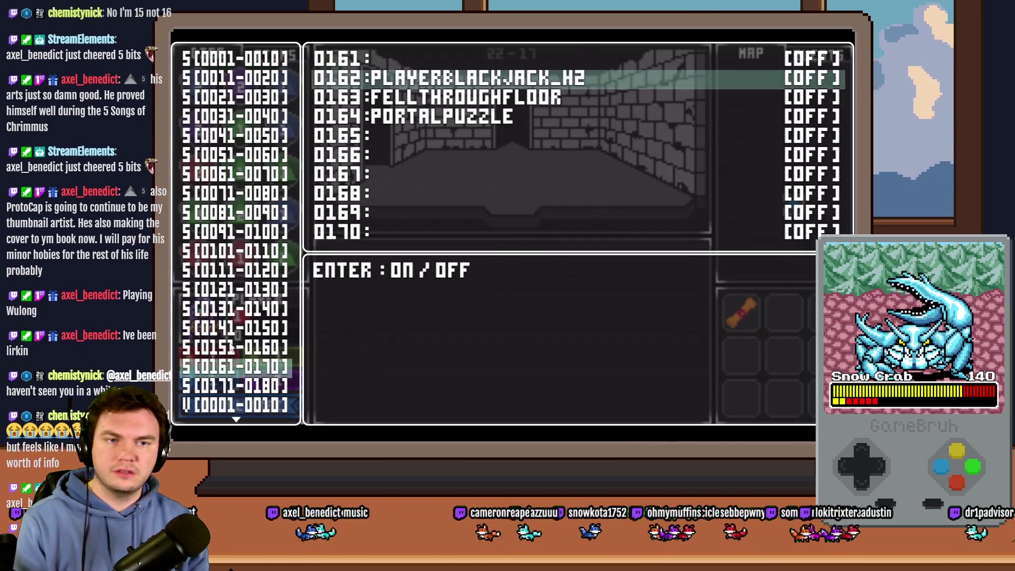
pyautogui.press('Down')
pyautogui.press('Down')
pyautogui.press('Return')
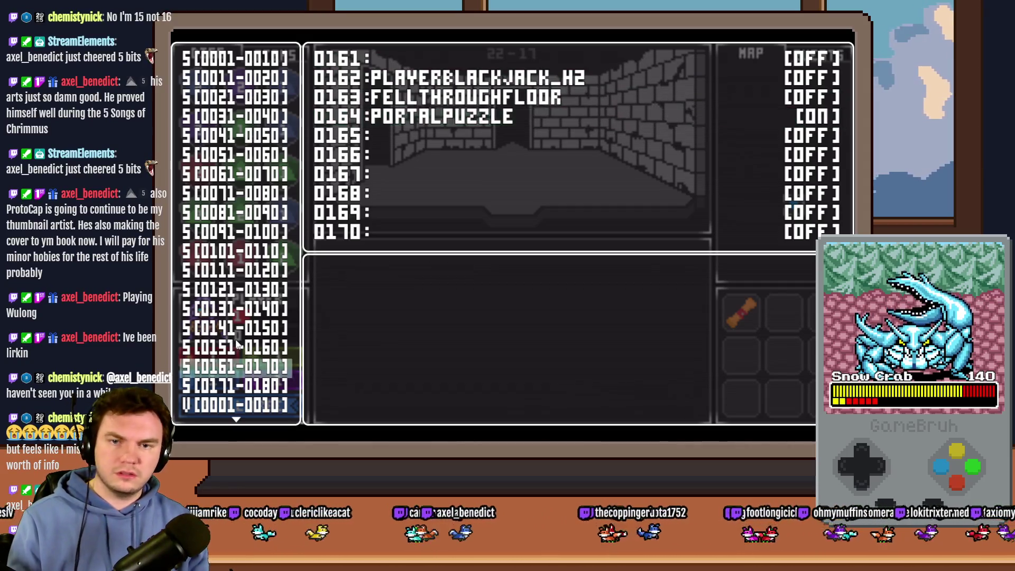
pyautogui.press('Escape')
pyautogui.press('Escape')
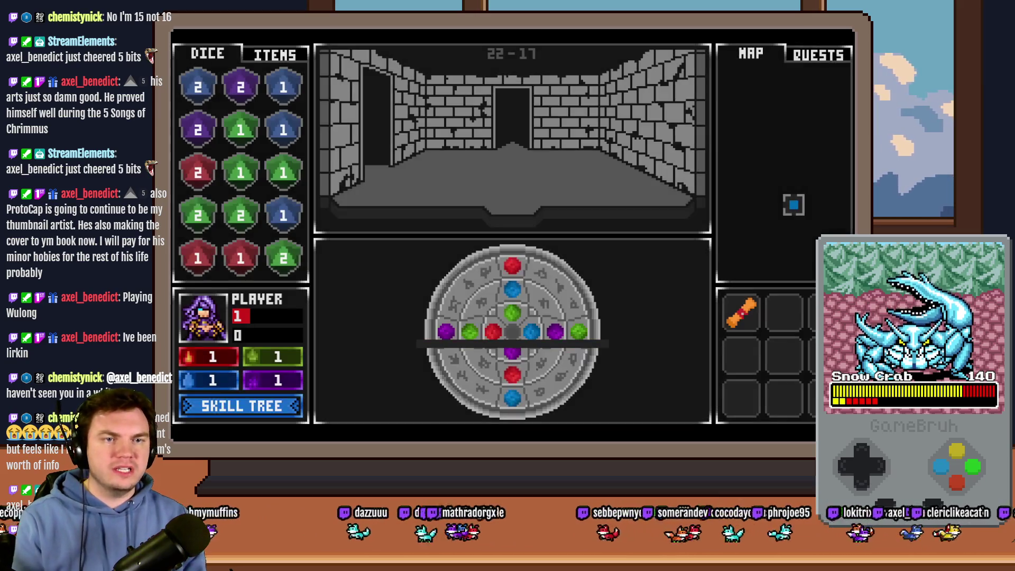
# - Browse the debug variables down to the 0901–0910 PUZZLETIMER group, then return to play
pyautogui.press('F9')
pyautogui.scroll(-10, 221, 334)
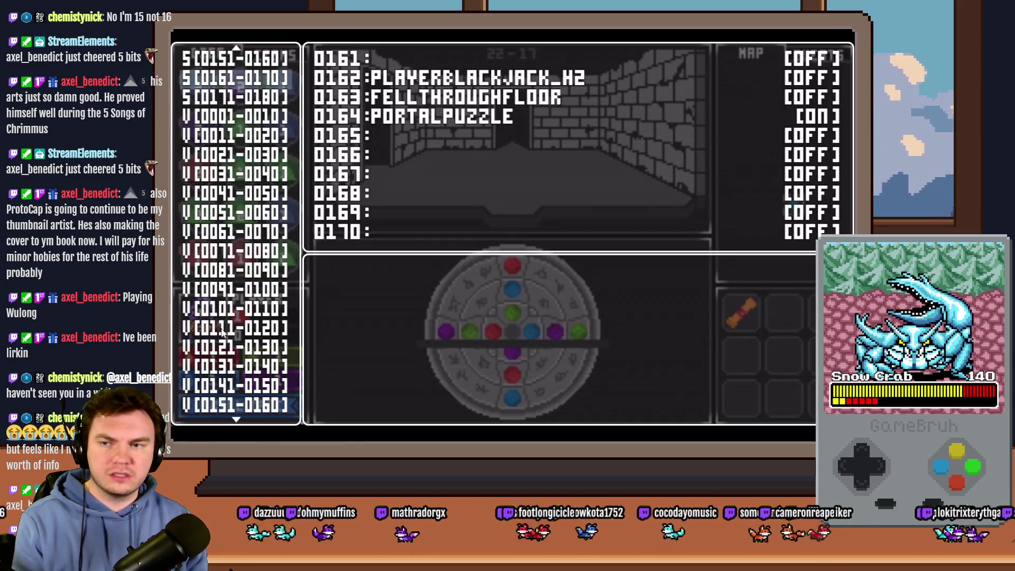
pyautogui.scroll(-15, 221, 334)
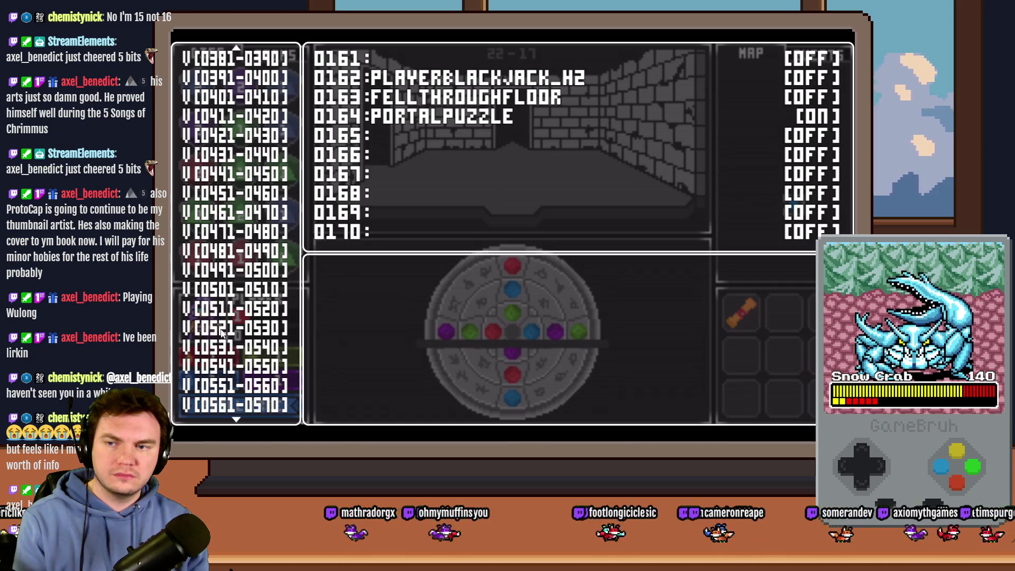
pyautogui.scroll(-20, 221, 332)
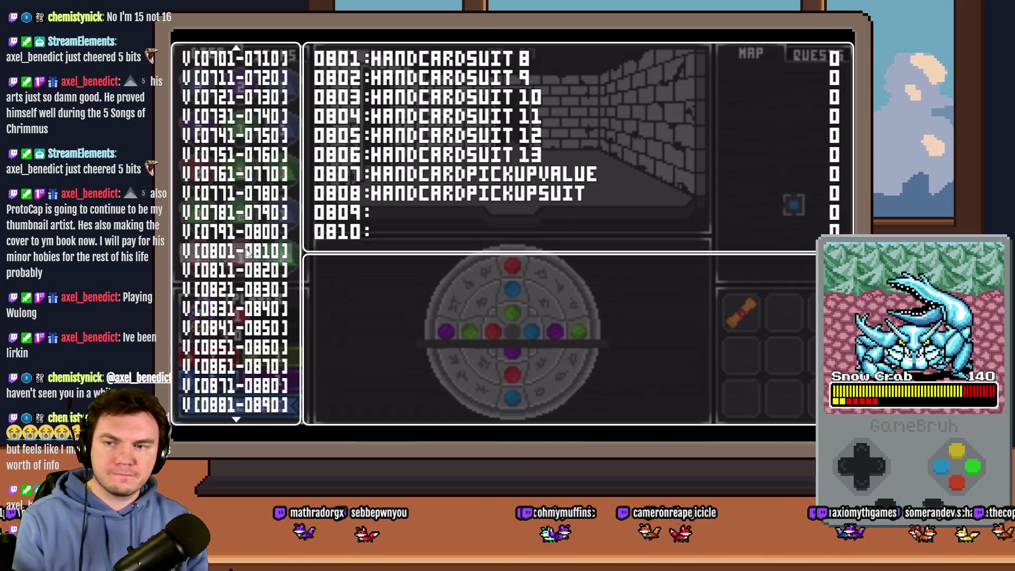
pyautogui.press('Down')
pyautogui.press('Down')
pyautogui.press('Down')
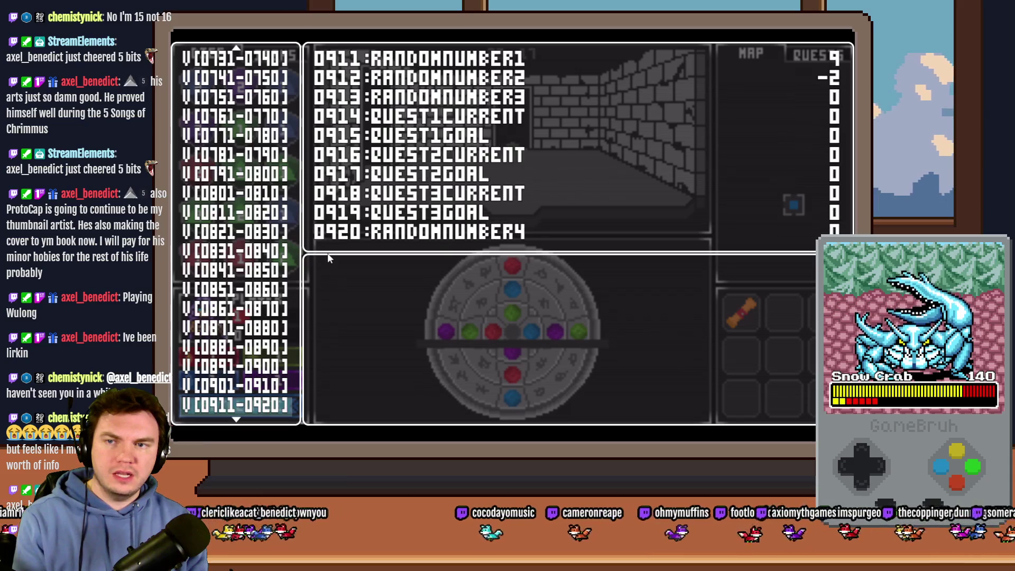
pyautogui.press('Up')
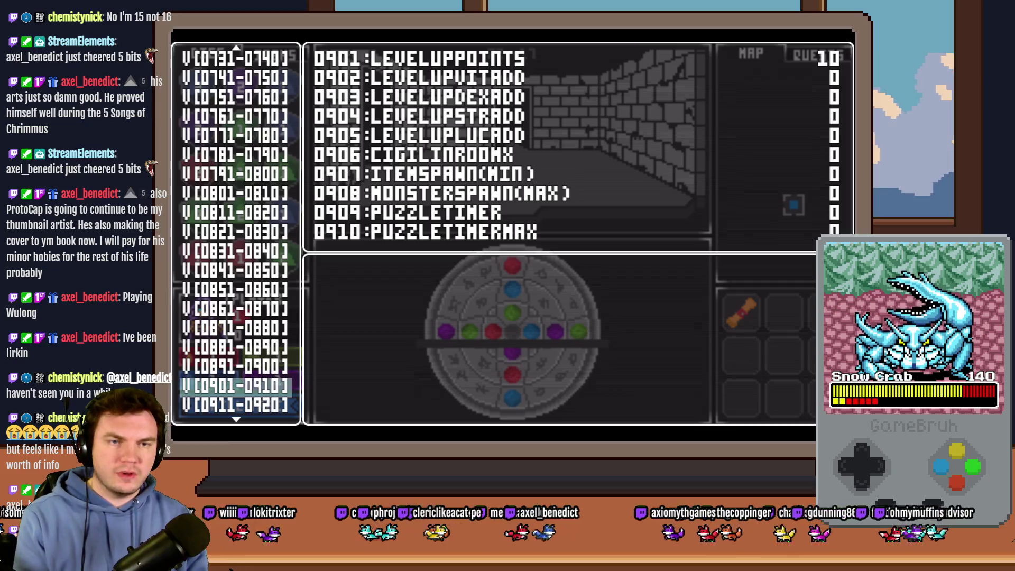
pyautogui.press('Escape')
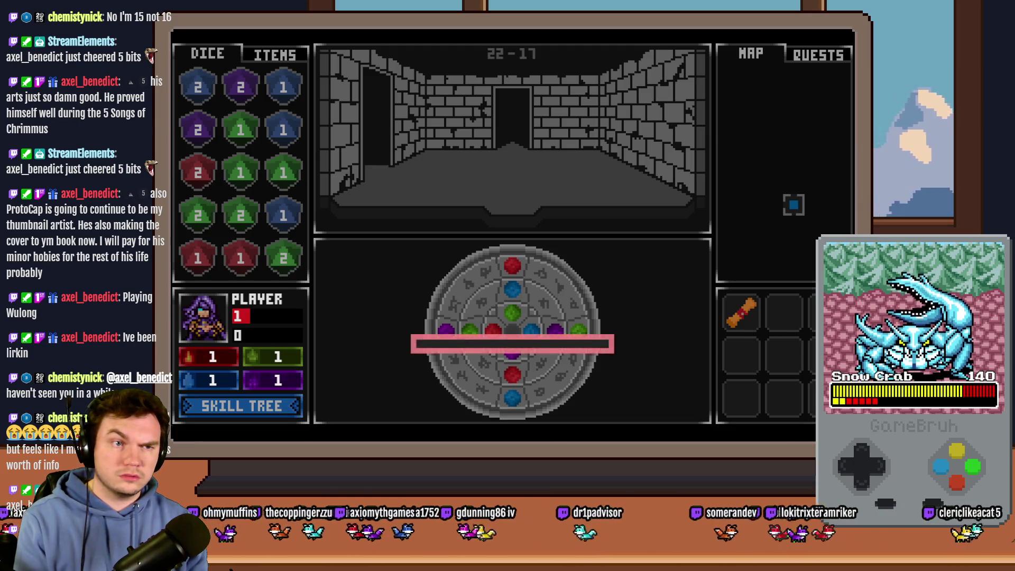
# - Close the playtest and open the portalPuzzle event on TheTomb map
pyautogui.press('F9')
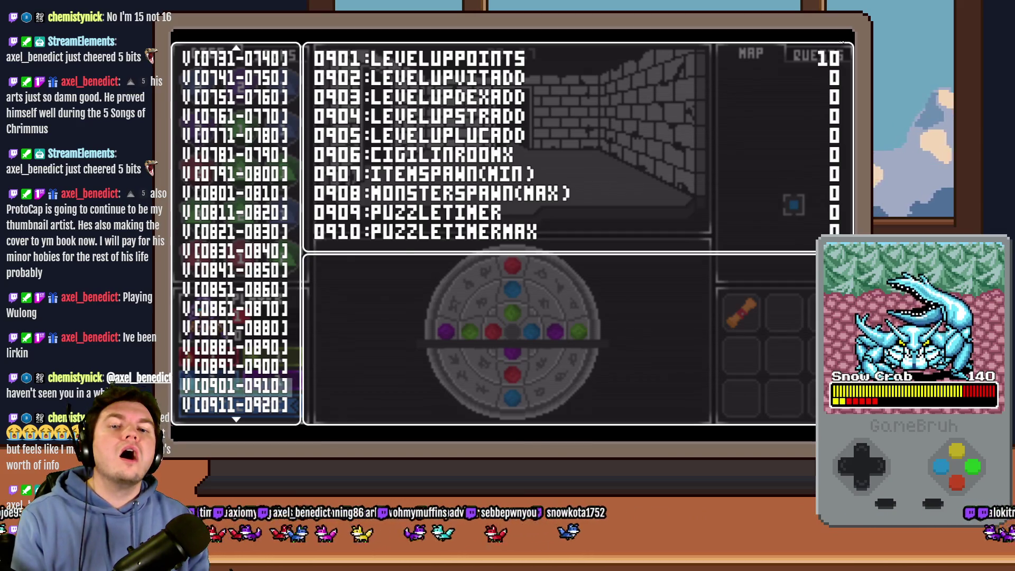
pyautogui.hotkey('alt', 'F4')
pyautogui.doubleClick(531, 107)
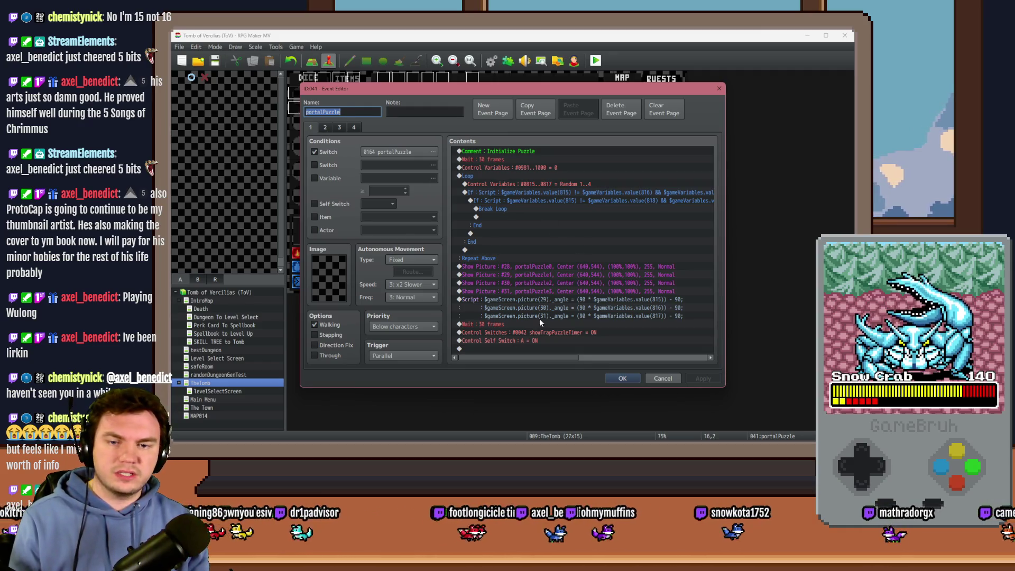
# - Review the showTrapPuzzleTimer Control Switches command without changes and close the portalPuzzle event
pyautogui.click(540, 332)
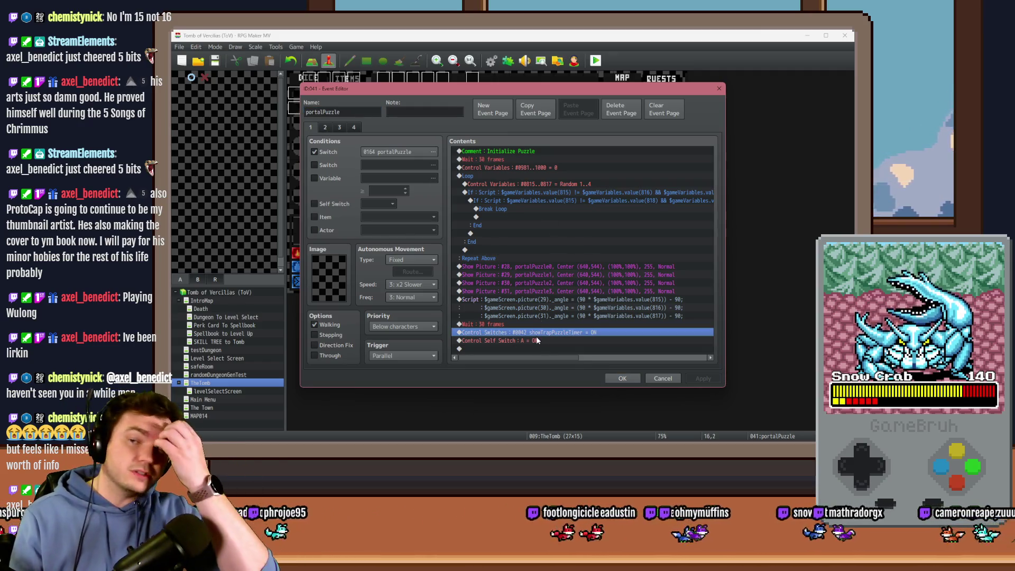
pyautogui.hotkey('ctrl', 'a')
pyautogui.doubleClick(526, 332)
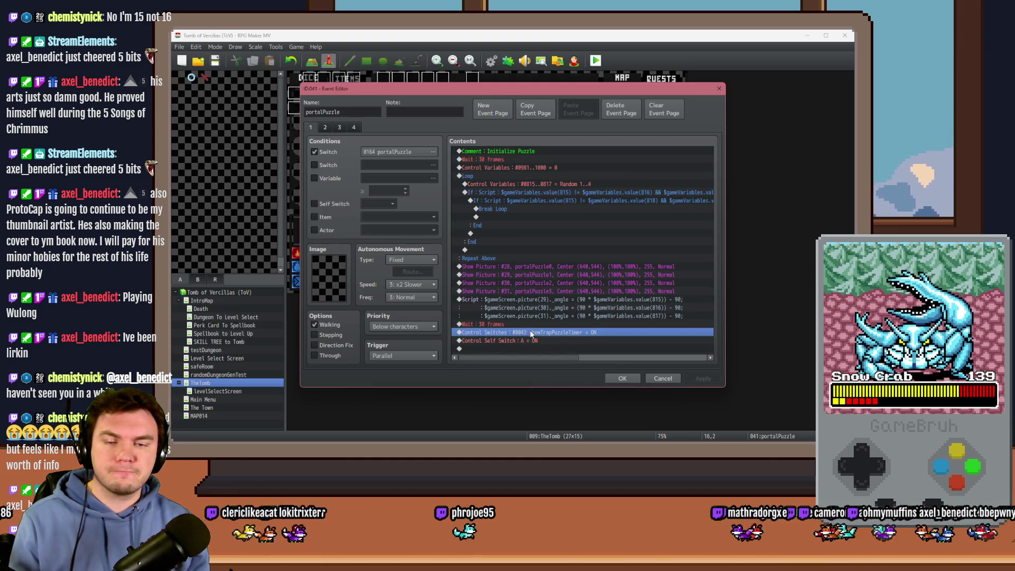
pyautogui.click(589, 289)
pyautogui.click(623, 378)
# - Start a playtest, saving changes first, and pick the ale-soaked gauntlets perk
pyautogui.click(595, 60)
pyautogui.click(477, 255)
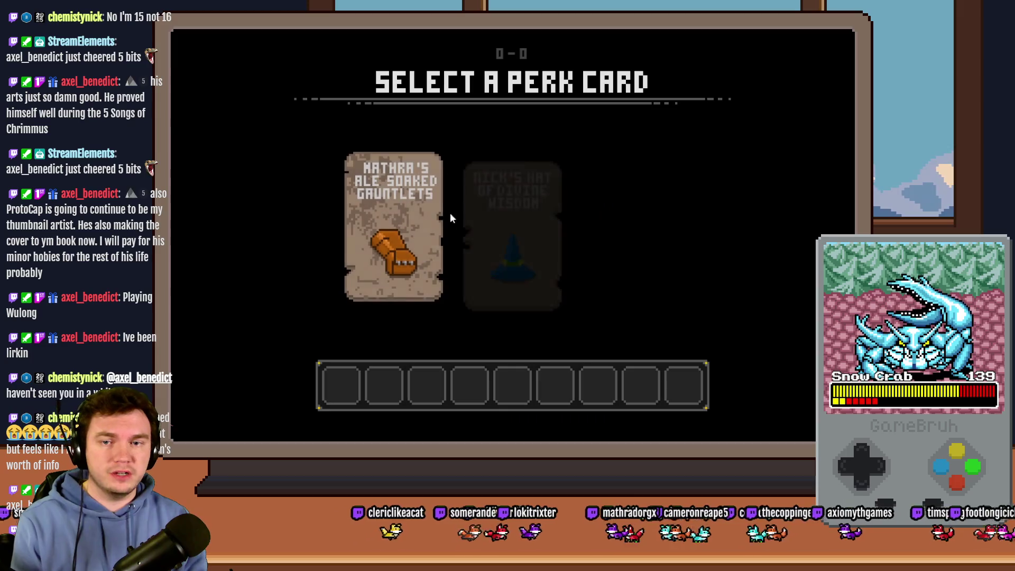
pyautogui.click(417, 217)
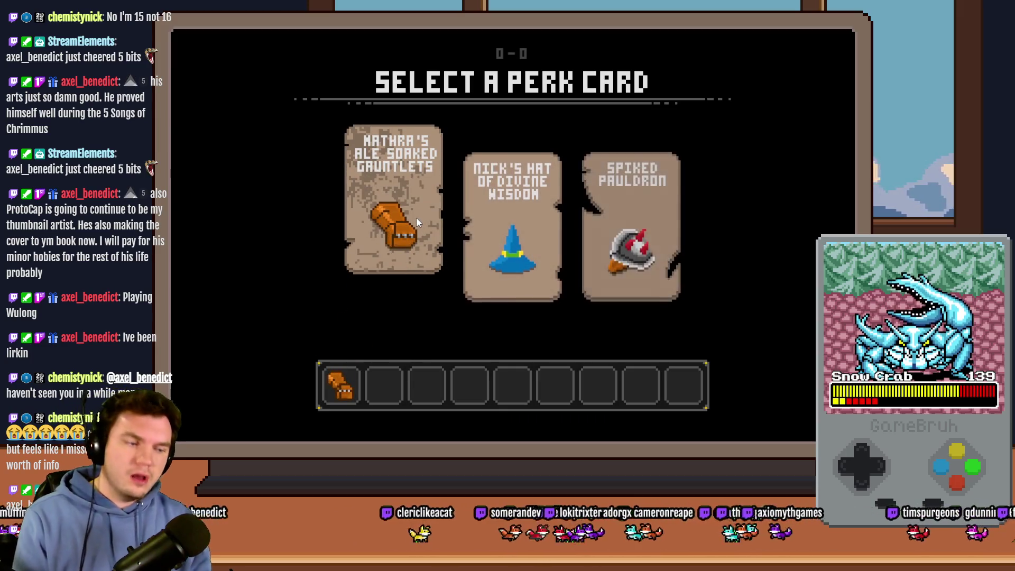
# - Set debug switch 0164 PORTALPUZZLE ON so the gem ring puzzle appears
pyautogui.press('F9')
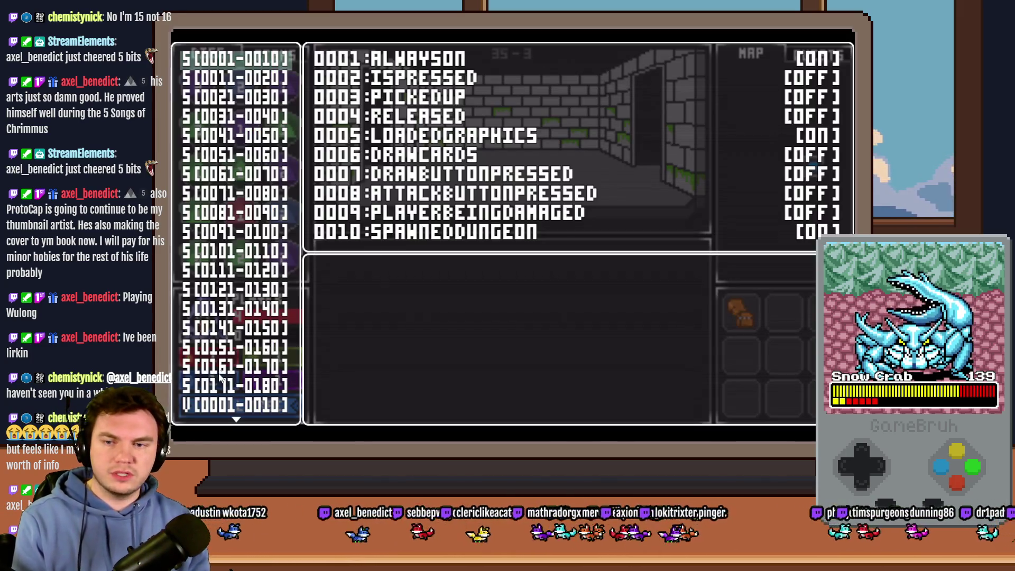
pyautogui.press('Down')
pyautogui.press('Down')
pyautogui.press('Down')
pyautogui.press('Return')
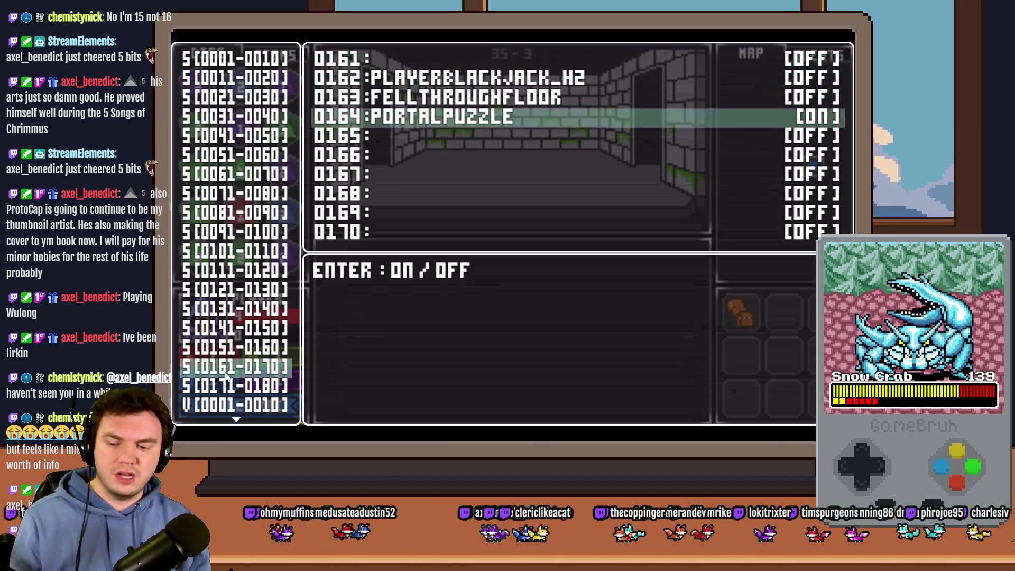
pyautogui.press('Escape')
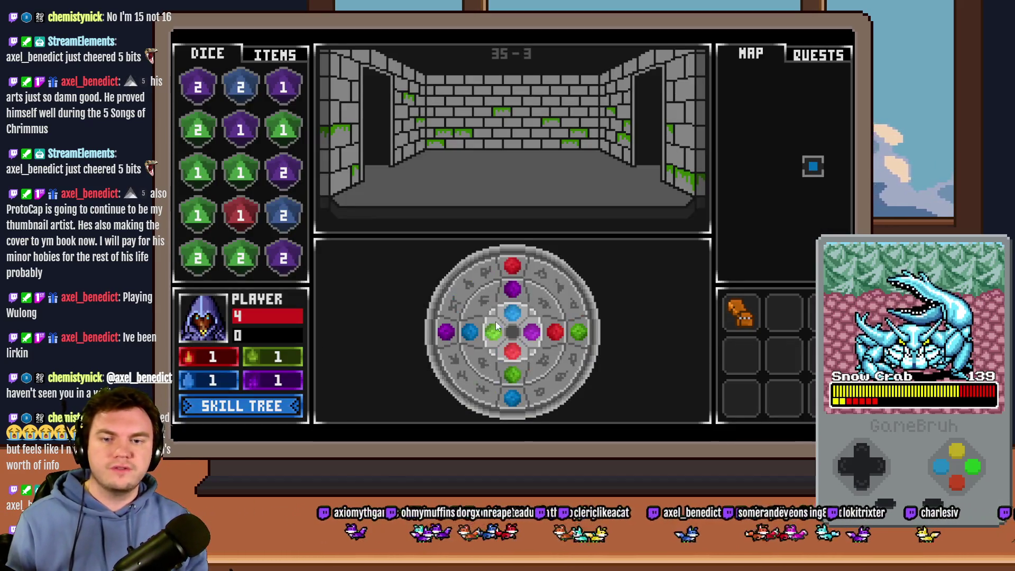
# - Turn the inner gem ring and drag the middle ring around the wheel
pyautogui.click(513, 310)
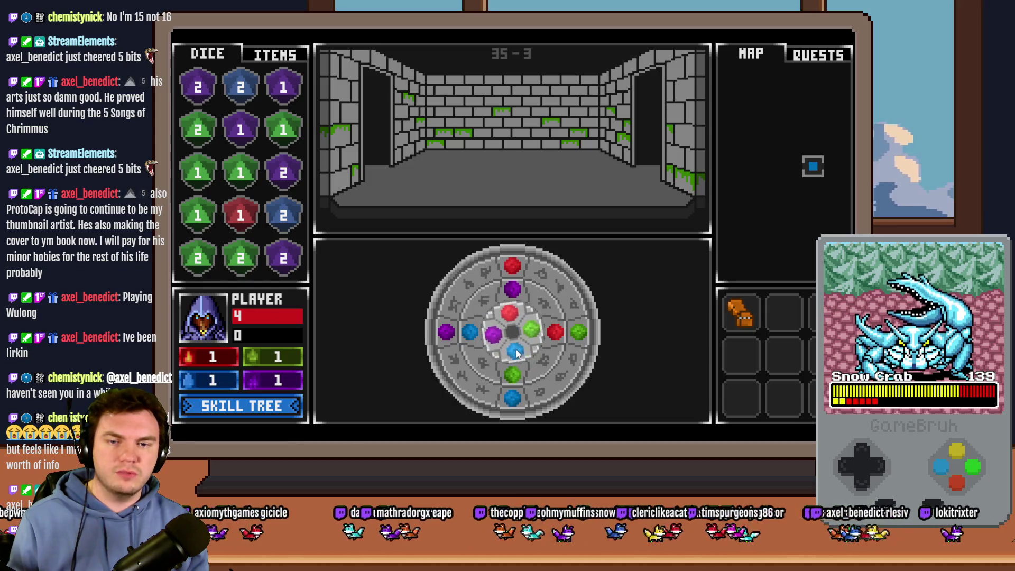
pyautogui.click(551, 317)
pyautogui.moveTo(551, 316)
pyautogui.mouseDown()
pyautogui.moveTo(494, 366)
pyautogui.moveTo(481, 308)
pyautogui.moveTo(497, 276)
pyautogui.moveTo(536, 270)
pyautogui.moveTo(488, 269)
pyautogui.moveTo(449, 355)
pyautogui.moveTo(500, 396)
pyautogui.moveTo(550, 394)
pyautogui.moveTo(476, 277)
pyautogui.moveTo(468, 338)
pyautogui.moveTo(553, 331)
pyautogui.moveTo(471, 265)
pyautogui.moveTo(537, 270)
pyautogui.moveTo(492, 261)
pyautogui.moveTo(447, 284)
pyautogui.mouseUp()
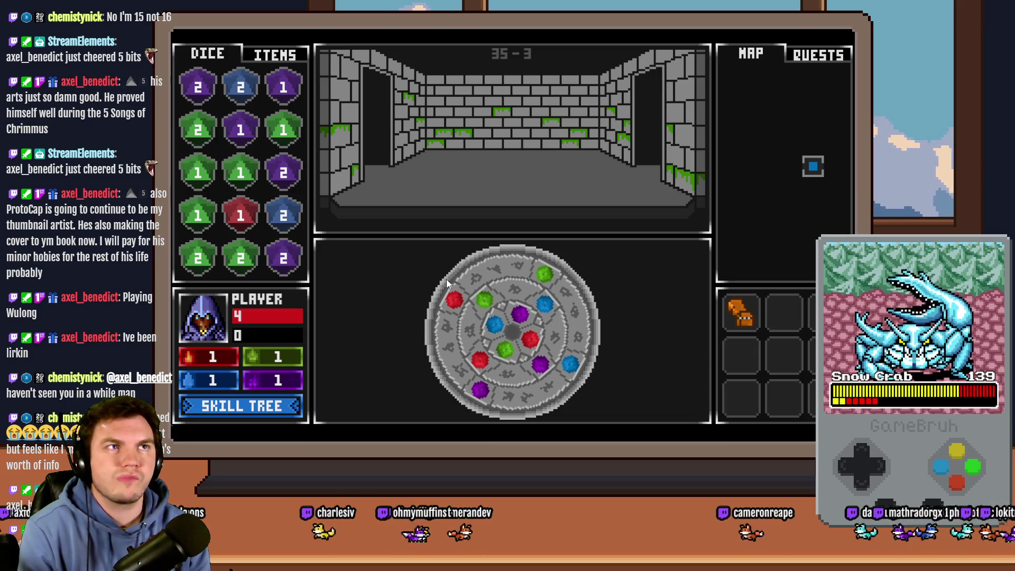
# - Rotate the inner, middle and outer gem rings step by step to realign the gems
pyautogui.click(463, 301)
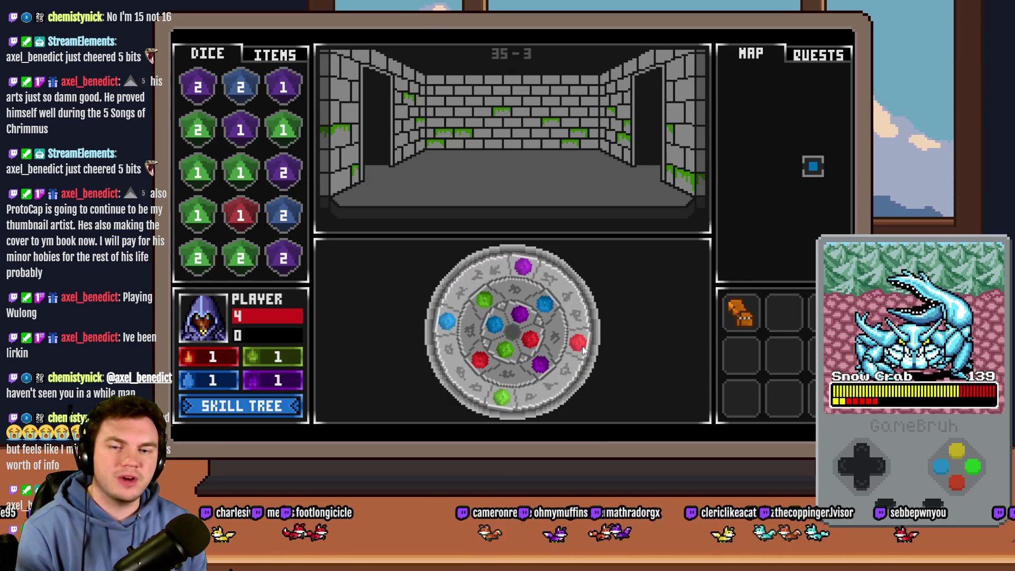
pyautogui.click(548, 347)
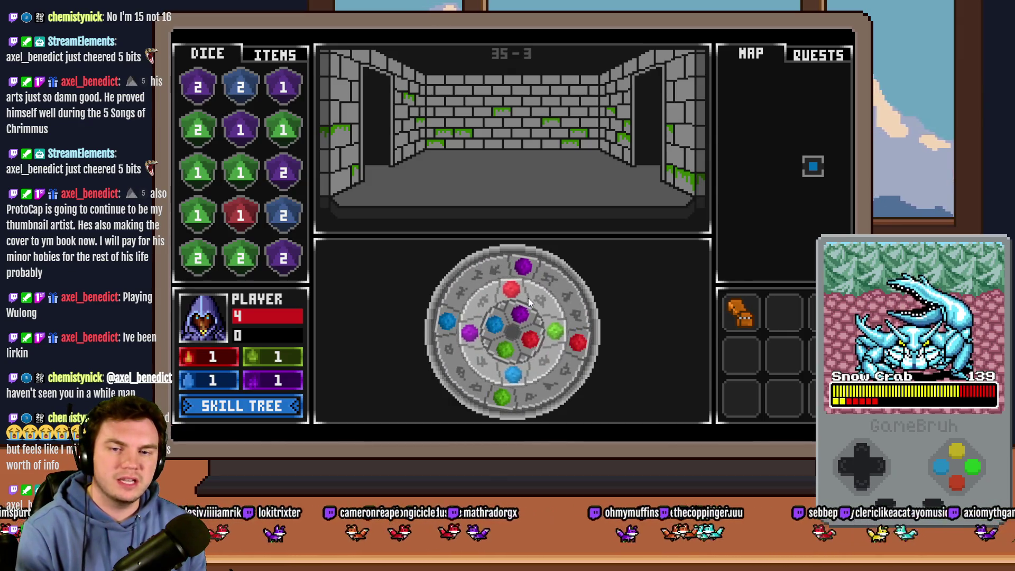
pyautogui.click(509, 311)
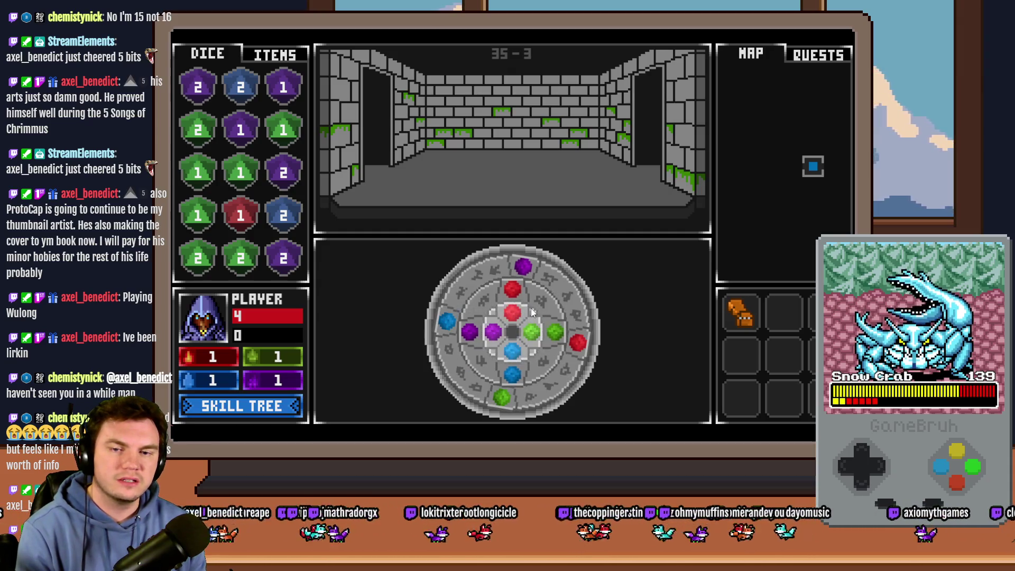
pyautogui.click(544, 274)
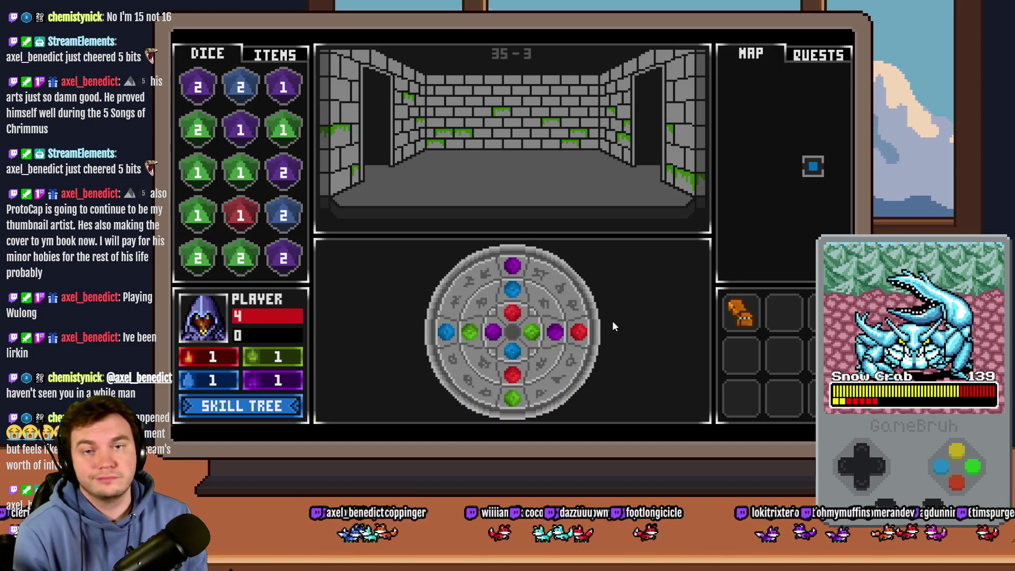
pyautogui.click(535, 333)
pyautogui.click(498, 349)
pyautogui.click(513, 311)
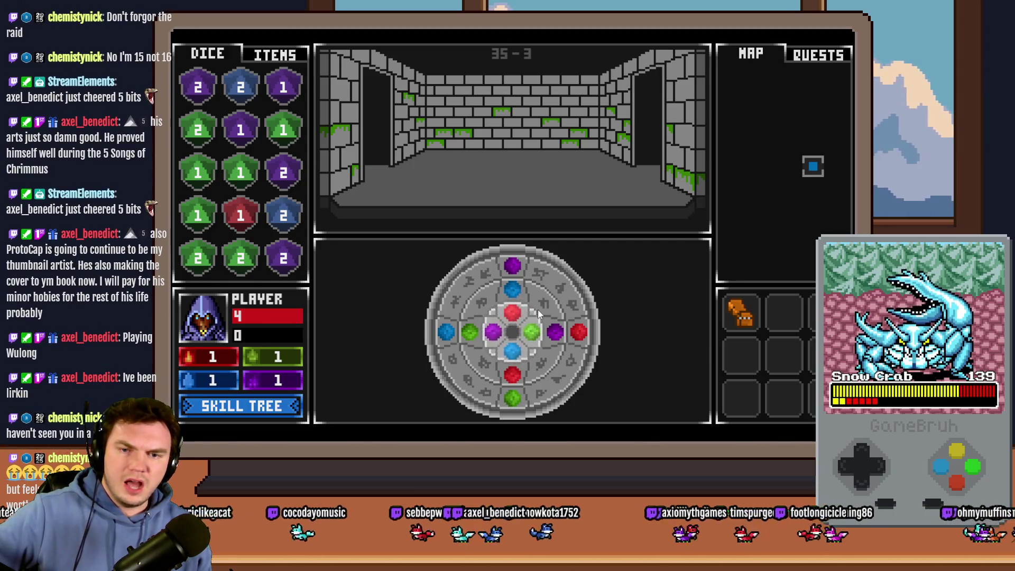
pyautogui.click(473, 304)
pyautogui.click(467, 366)
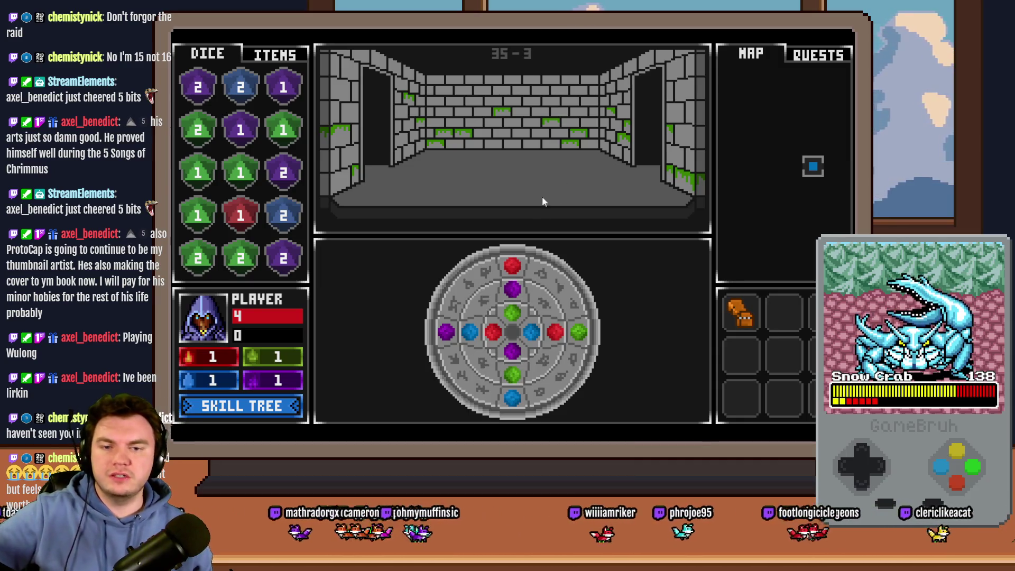
# - Turn the outer ring clockwise, the middle ring counter-clockwise, and the inner ring one step in the playtest
pyautogui.click(566, 289)
pyautogui.click(566, 289)
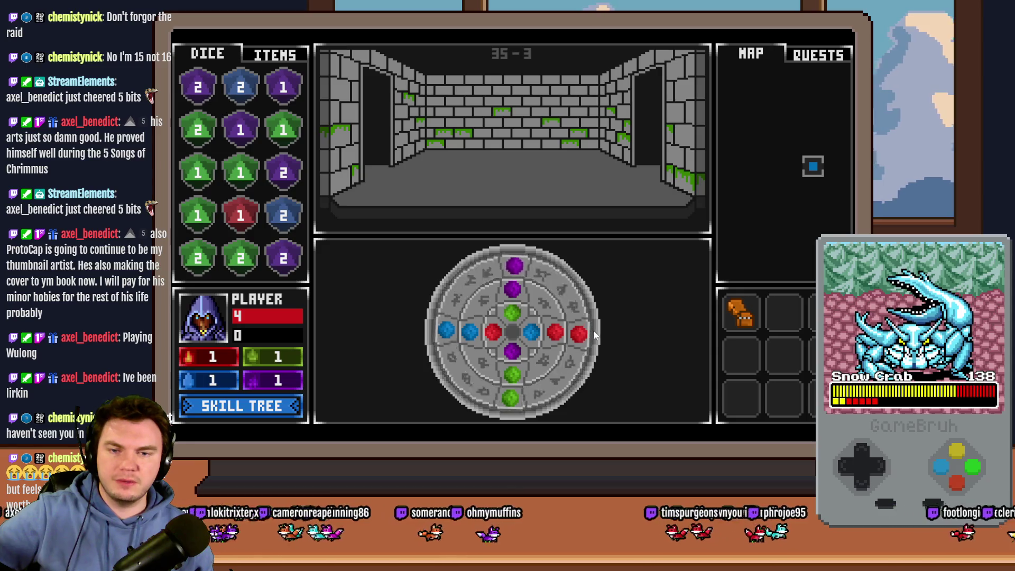
pyautogui.click(542, 308)
pyautogui.click(505, 316)
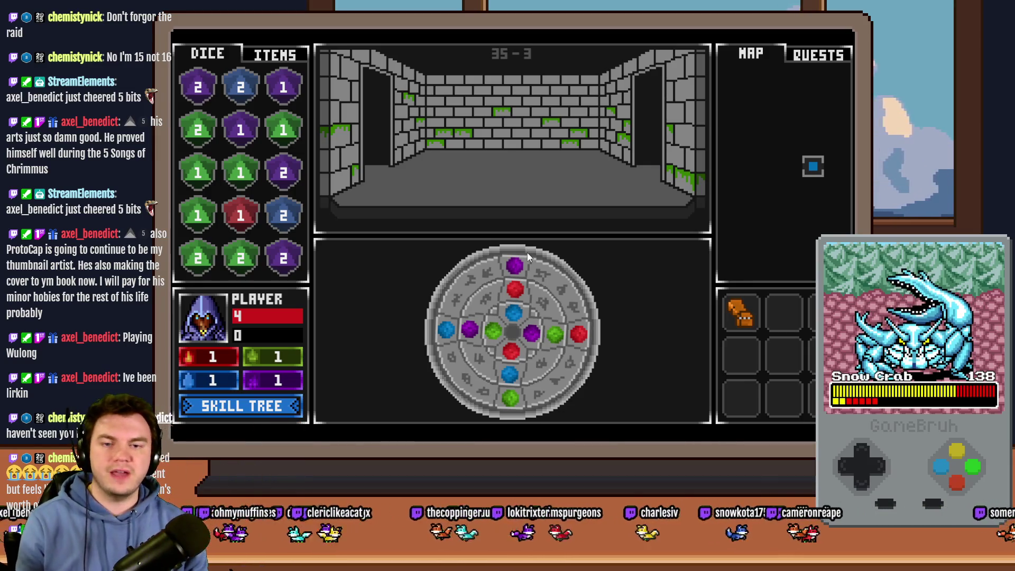
# - Drag the outer, inner and middle rings through further turns, skewing the gems off the cross
pyautogui.moveTo(525, 268)
pyautogui.mouseDown()
pyautogui.moveTo(578, 303)
pyautogui.moveTo(590, 338)
pyautogui.mouseUp()
pyautogui.moveTo(537, 315)
pyautogui.mouseDown()
pyautogui.moveTo(537, 303)
pyautogui.moveTo(501, 325)
pyautogui.moveTo(491, 355)
pyautogui.mouseUp()
pyautogui.moveTo(508, 264)
pyautogui.mouseDown()
pyautogui.moveTo(582, 317)
pyautogui.moveTo(523, 404)
pyautogui.moveTo(497, 401)
pyautogui.mouseUp()
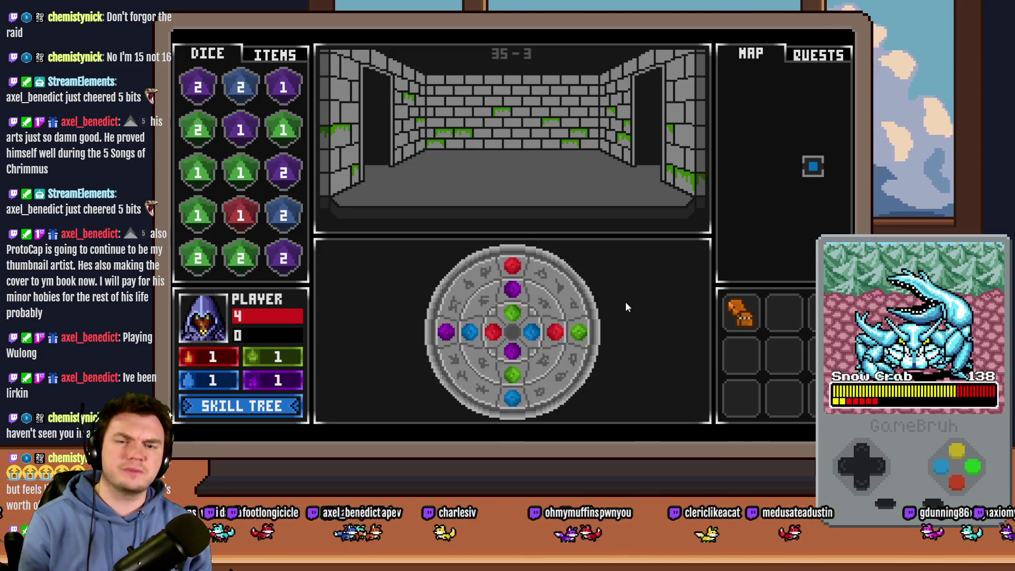
pyautogui.moveTo(476, 275)
pyautogui.mouseDown()
pyautogui.moveTo(508, 262)
pyautogui.moveTo(487, 294)
pyautogui.moveTo(499, 340)
pyautogui.mouseUp()
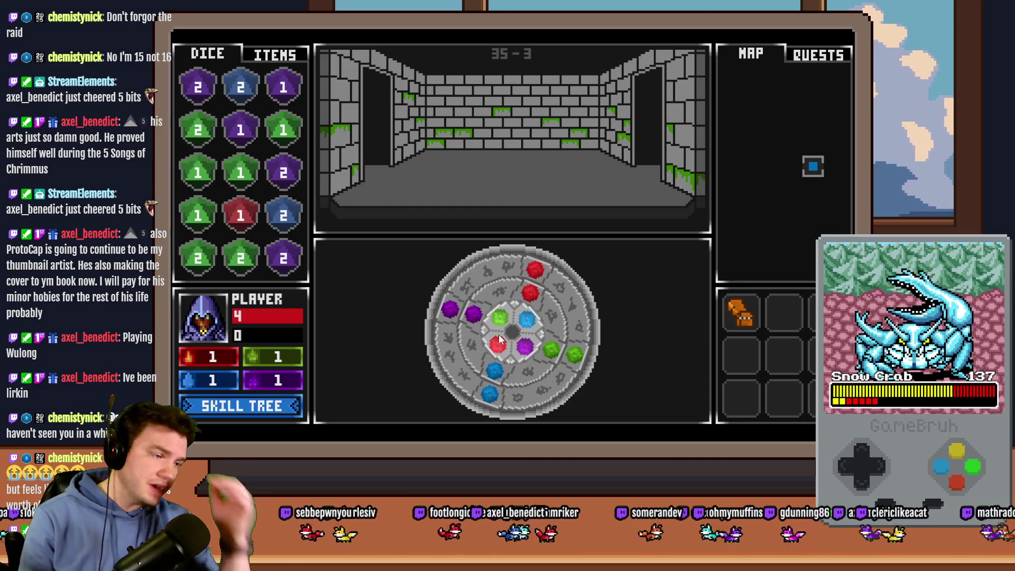